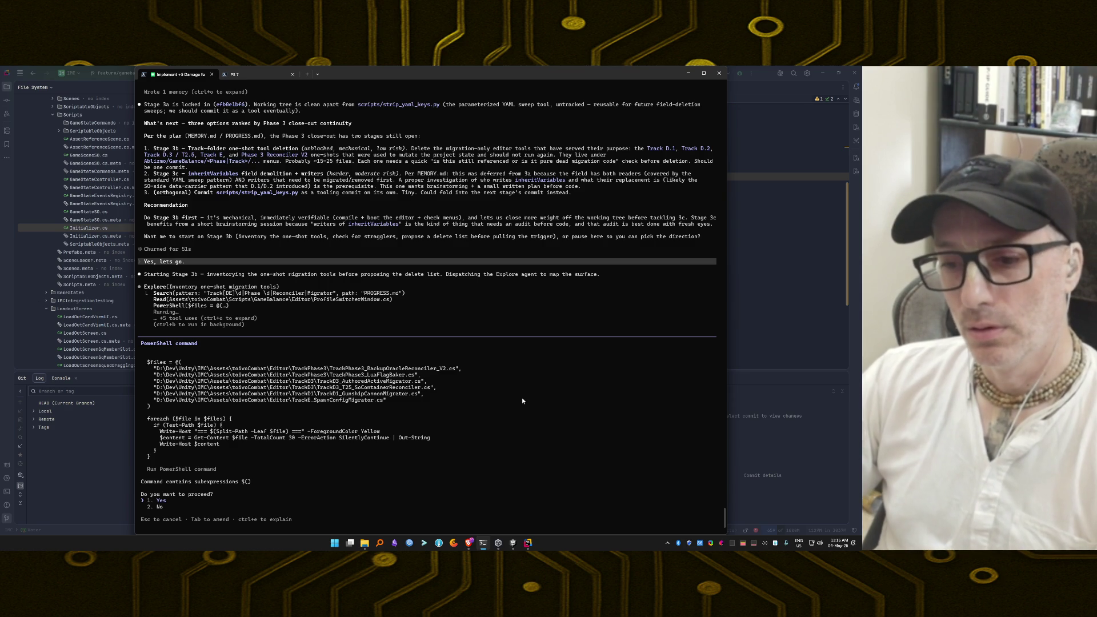
# Approve the agent's PowerShell command that checks the one-shot editor migration tool files
pyautogui.press('Return')
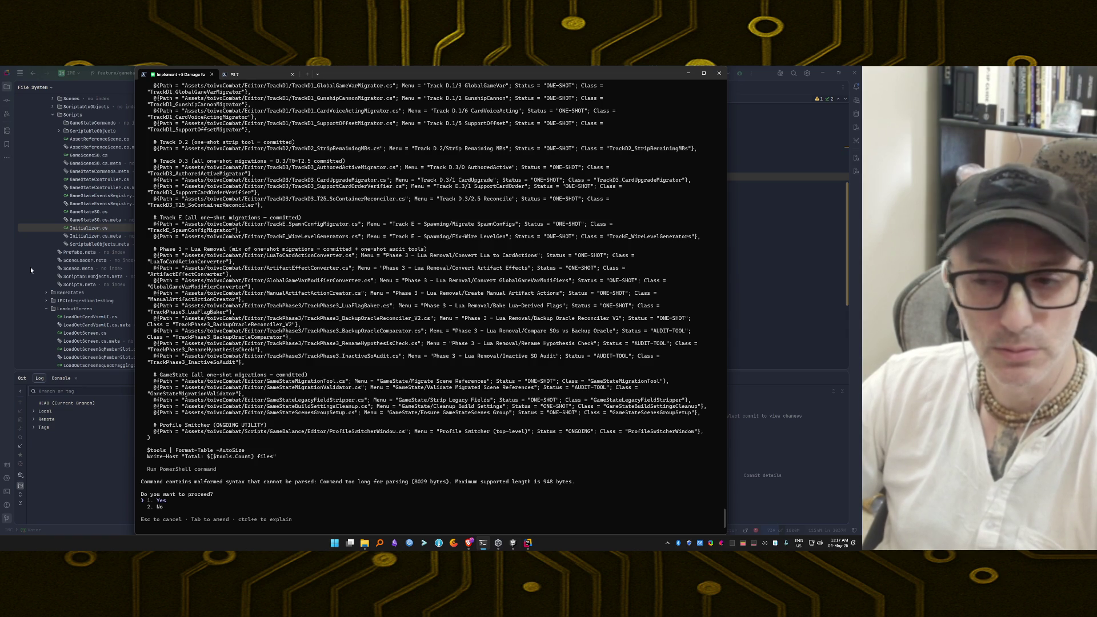
# Approve the second PowerShell tool-listing command so the agent produces its 39-file delete list
pyautogui.press('Return')
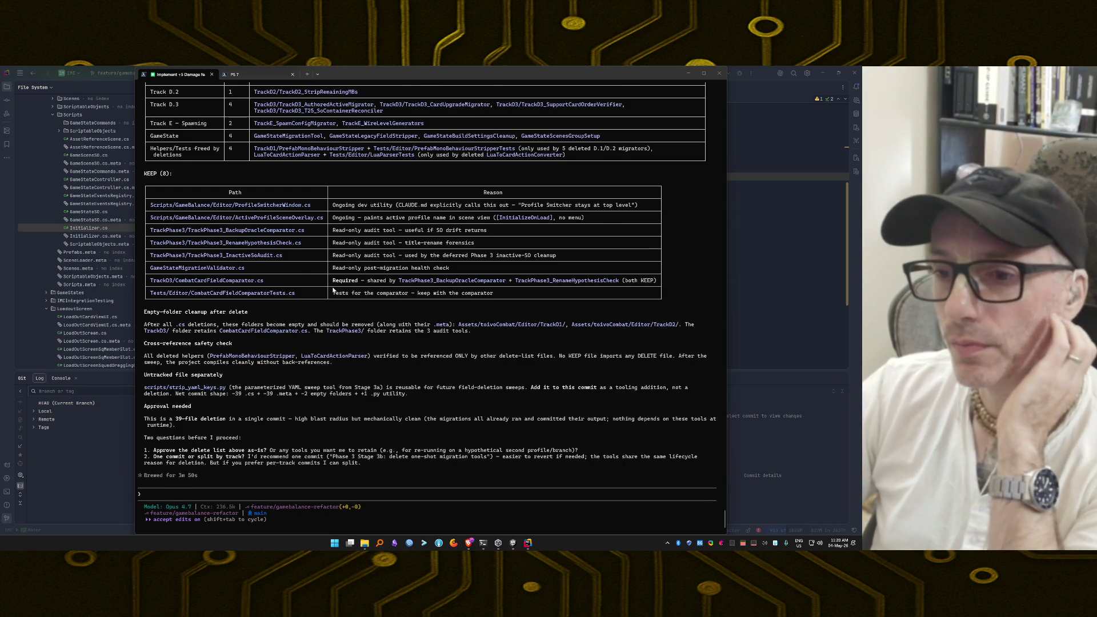
pyautogui.scroll(1, 333, 290)
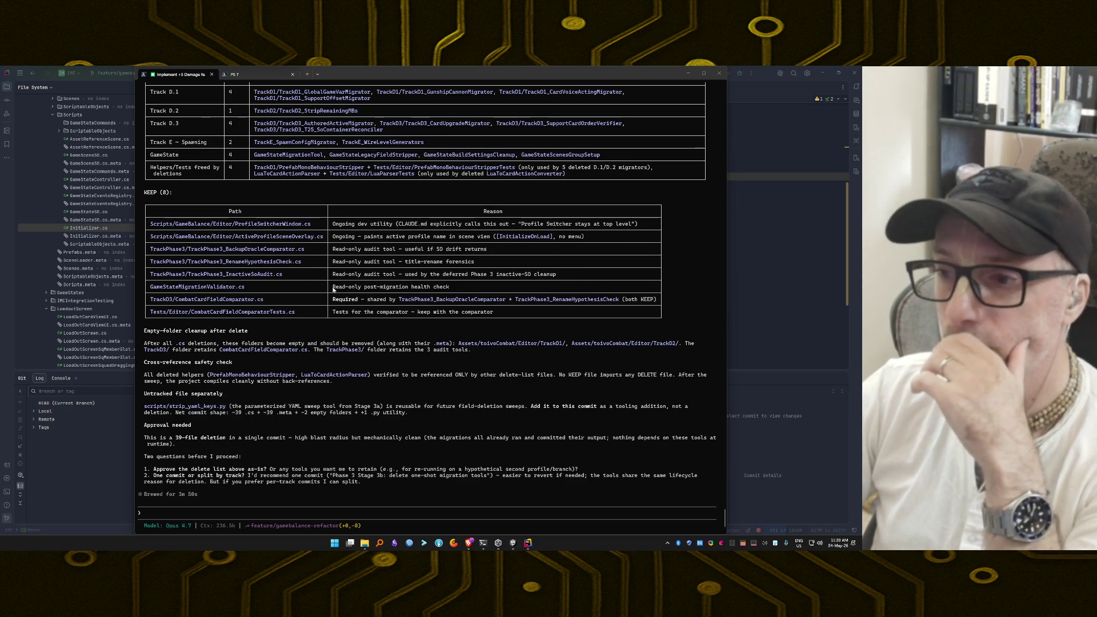
pyautogui.scroll(5, 333, 289)
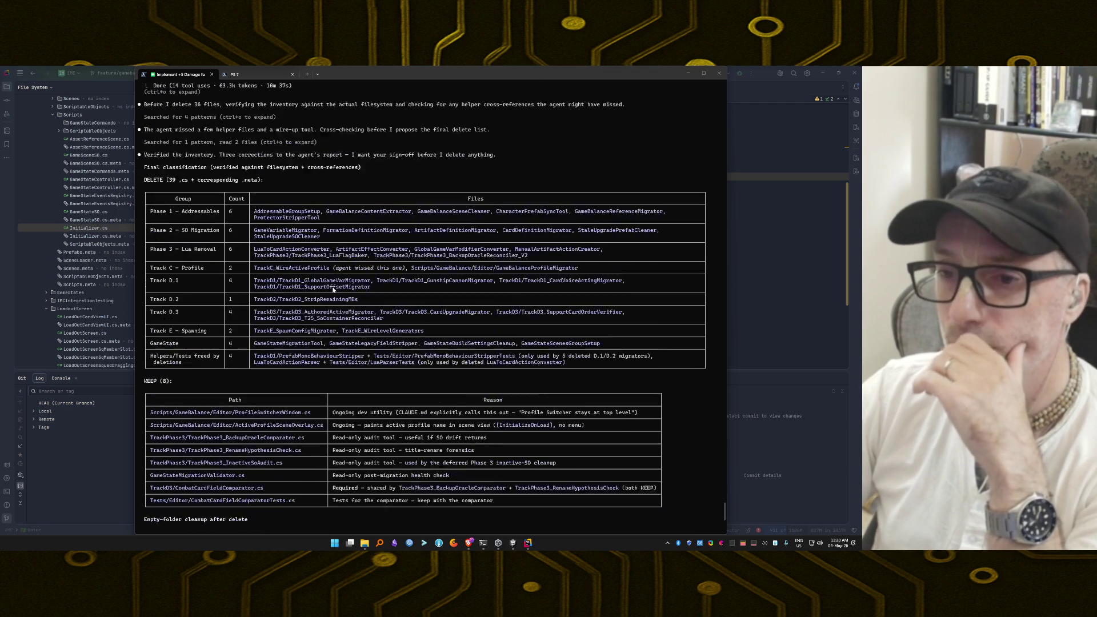
pyautogui.scroll(4, 334, 289)
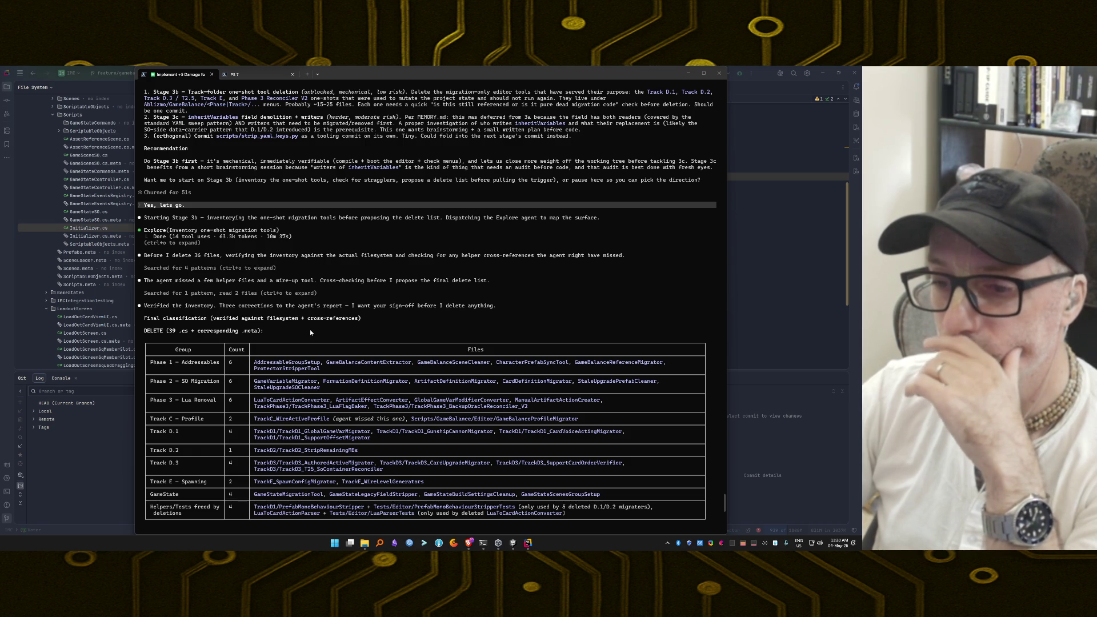
pyautogui.scroll(-3, 310, 329)
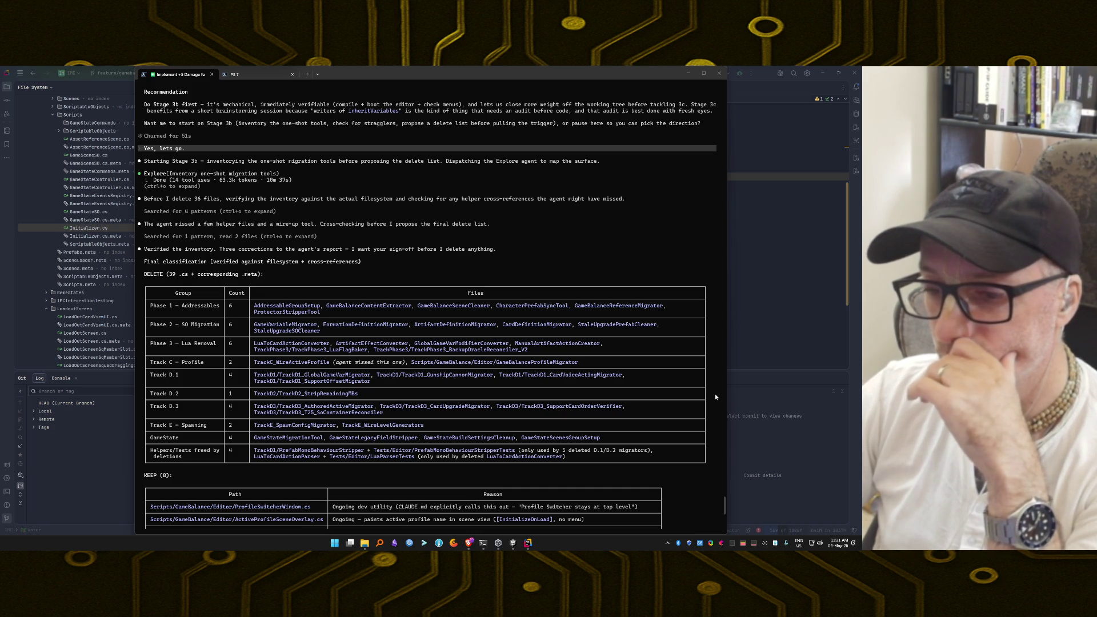
pyautogui.scroll(-1, 715, 394)
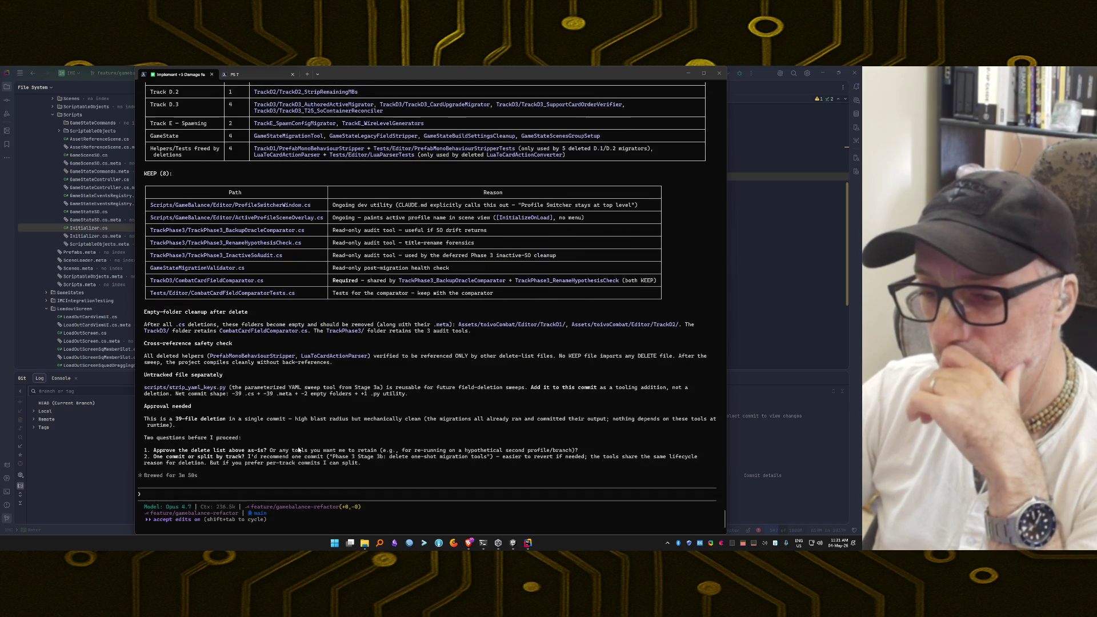
# Write the reply '1. approved as is. 2. One Commit.' in the Claude Code prompt
pyautogui.click(269, 496)
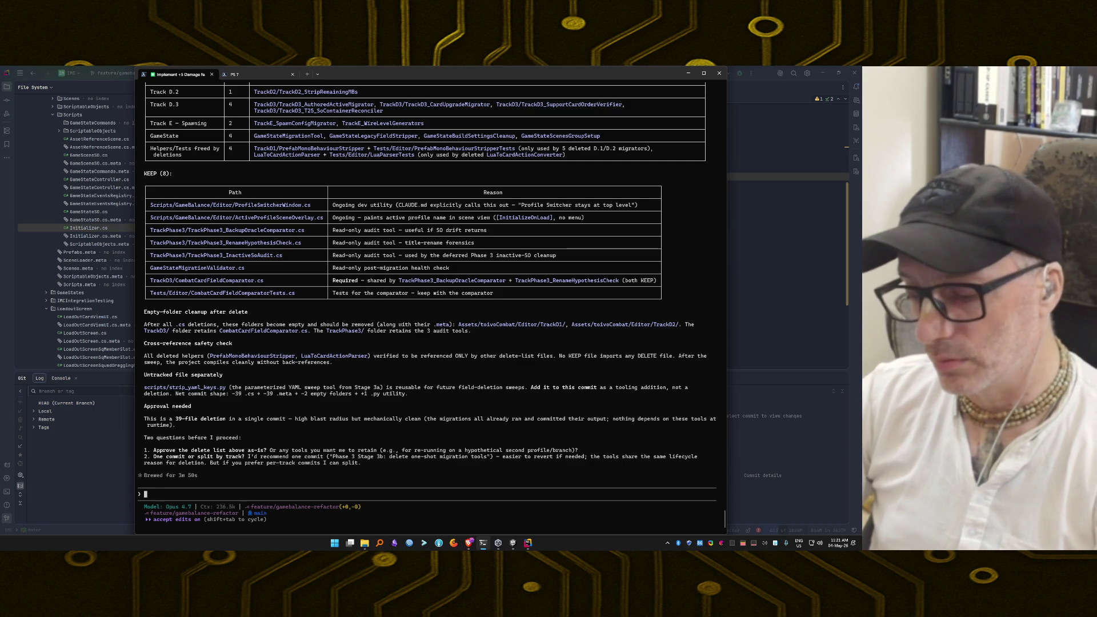
pyautogui.write('1. approved as is')
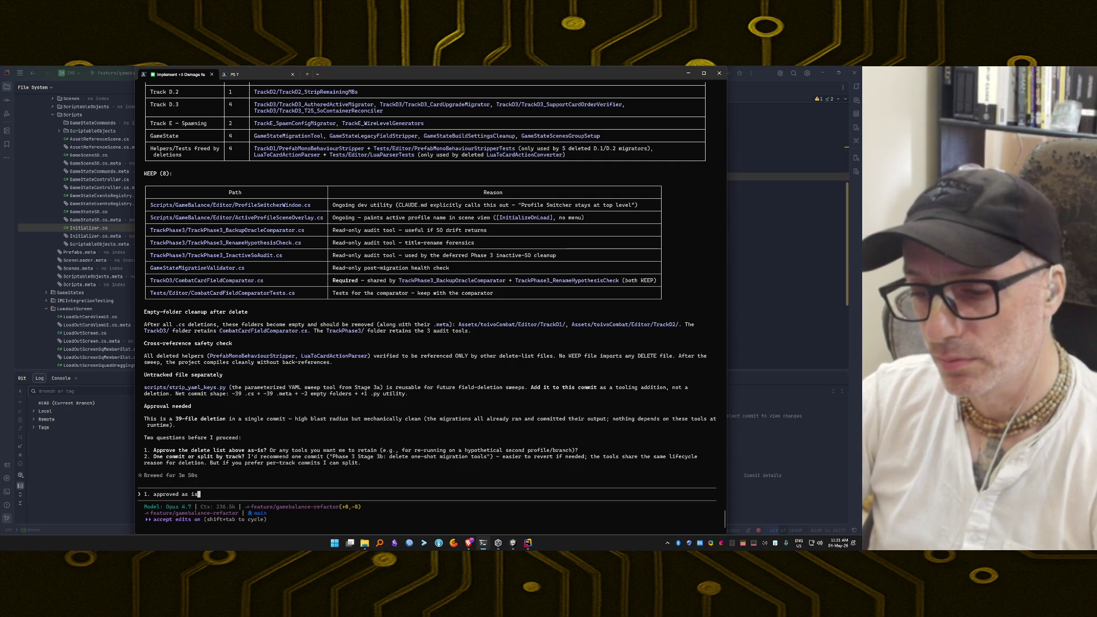
pyautogui.press('BackSpace')
pyautogui.write('. 2. ')
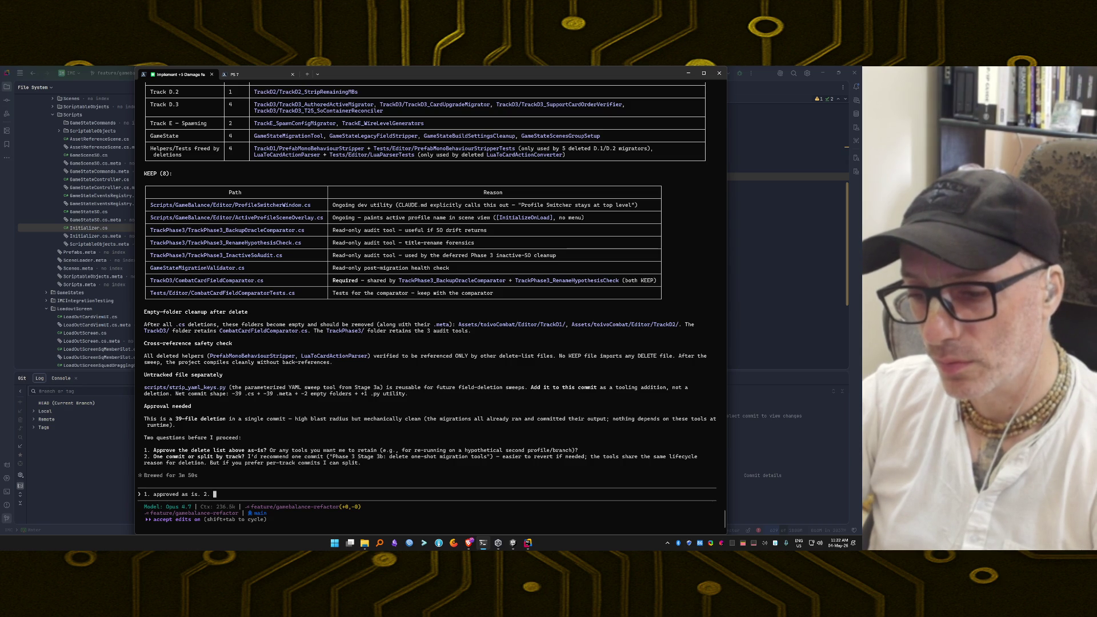
pyautogui.write('One Commi')
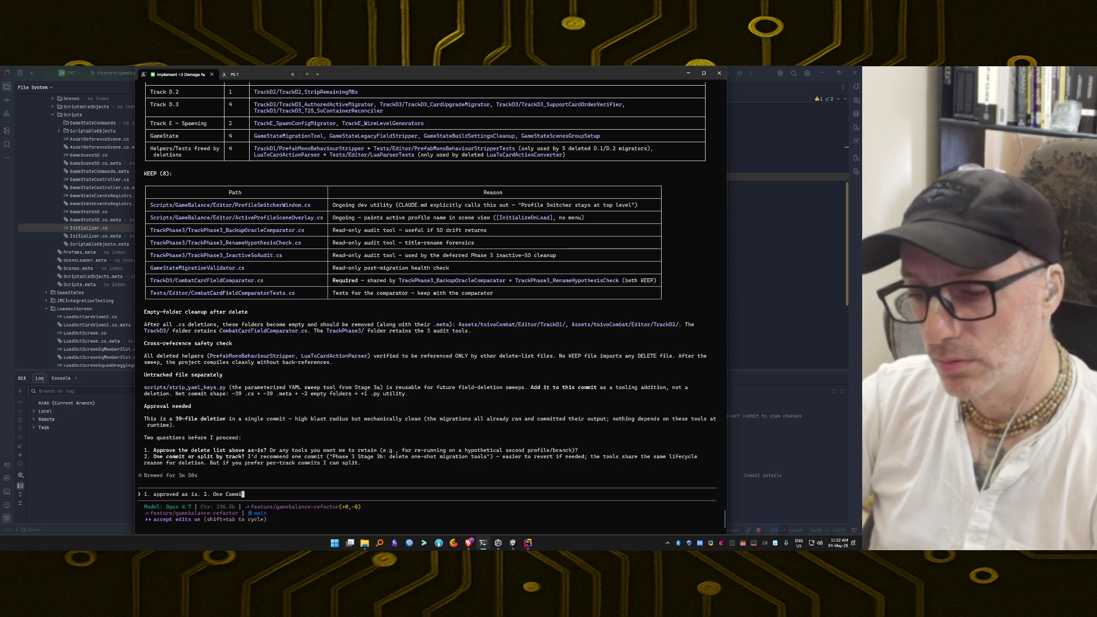
pyautogui.write('t.')
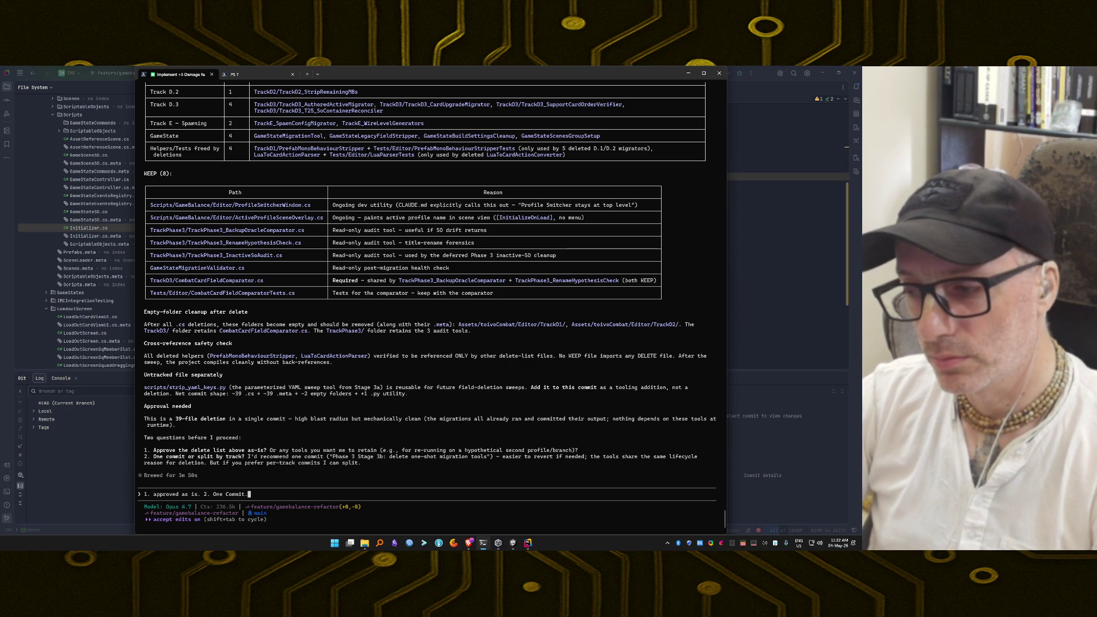
# Send the approval so the agent updates CharacterPrefabPipeline.md and runs its git status/grep verification
pyautogui.press('Return')
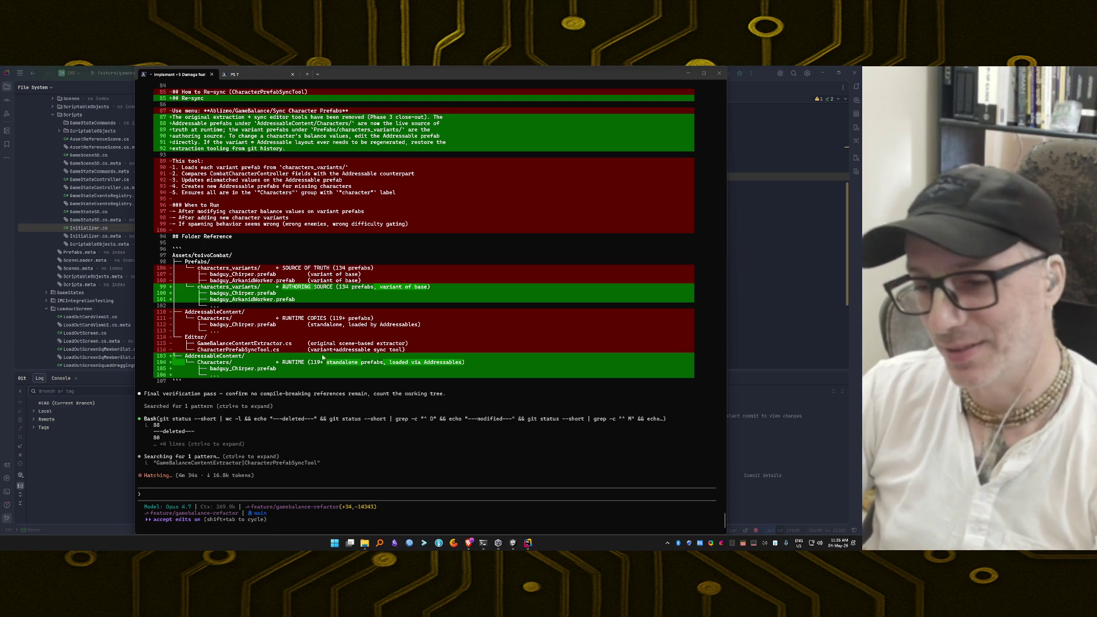
# Read Claude Code's final cleanup summary and smoke-test checklist, then switch to the Brave browser
pyautogui.click(247, 490)
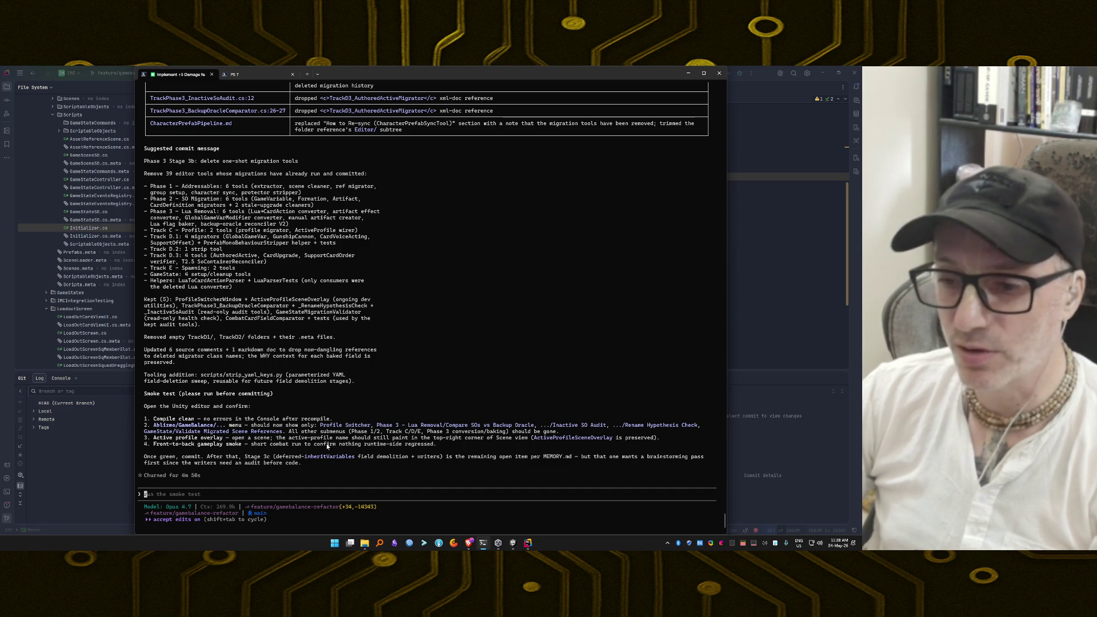
pyautogui.click(469, 543)
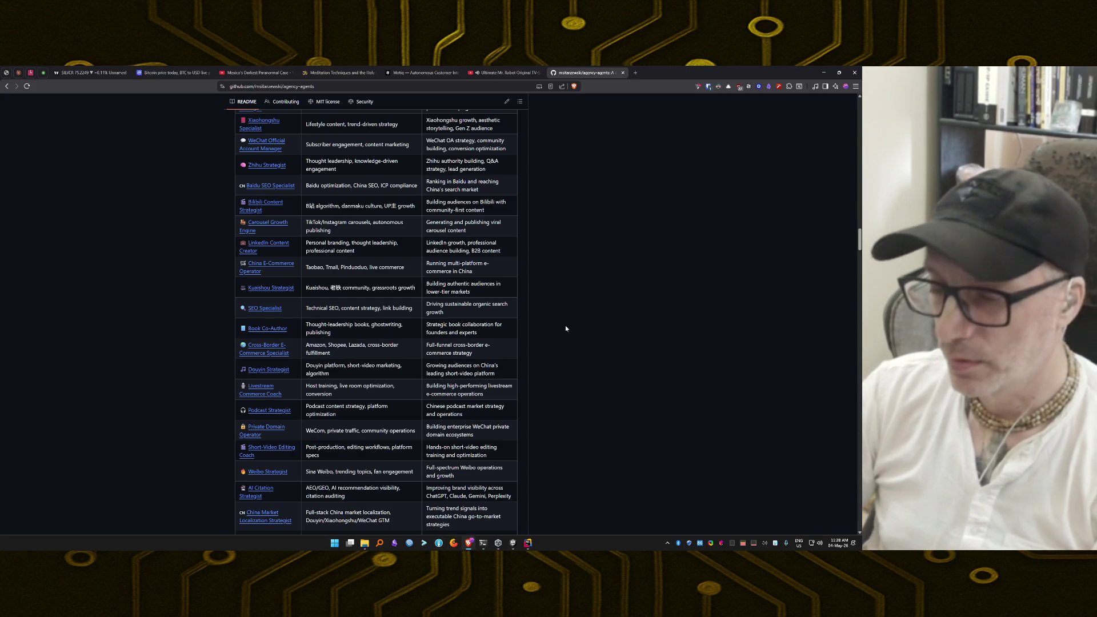
pyautogui.hotkey('ctrl', 'l')
pyautogui.write('llma')
pyautogui.press('BackSpace')
pyautogui.press('BackSpace')
pyautogui.write('am')
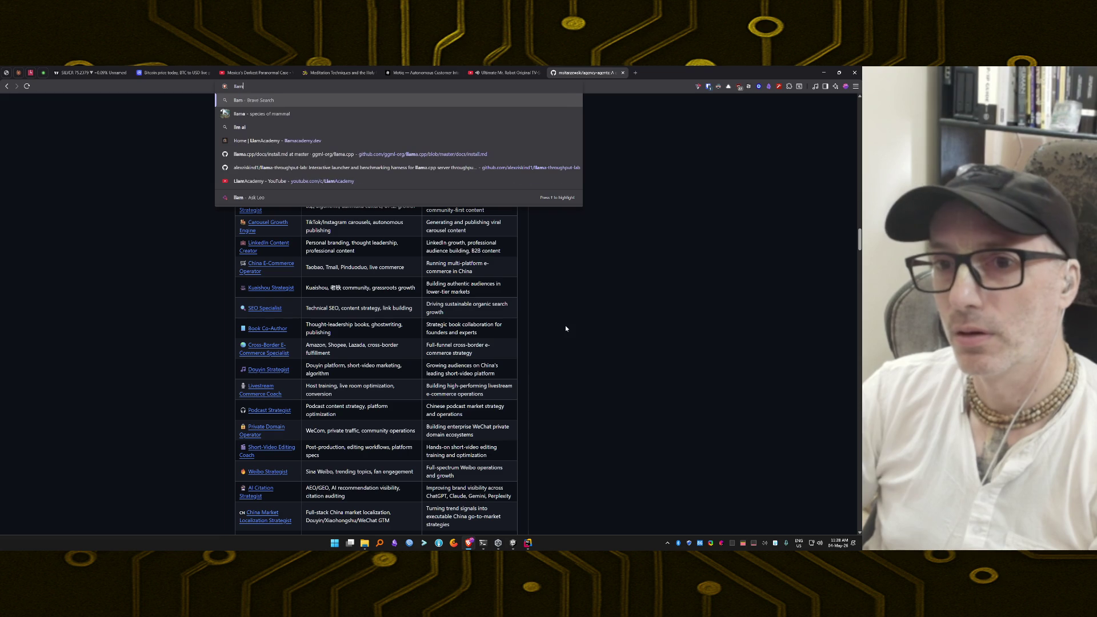
pyautogui.write('a index')
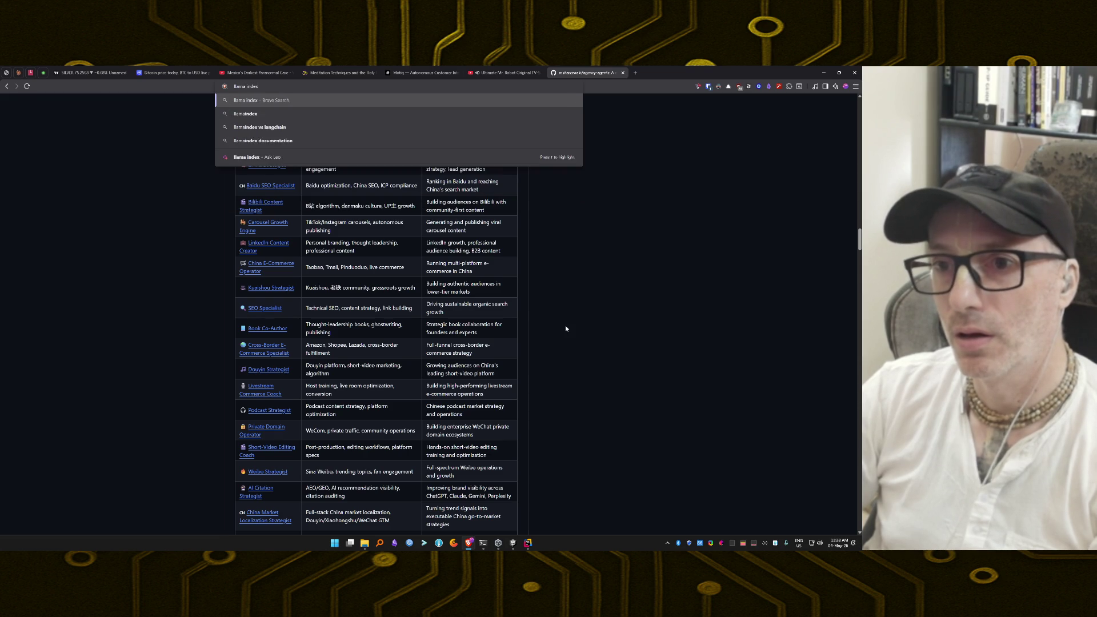
pyautogui.press('Return')
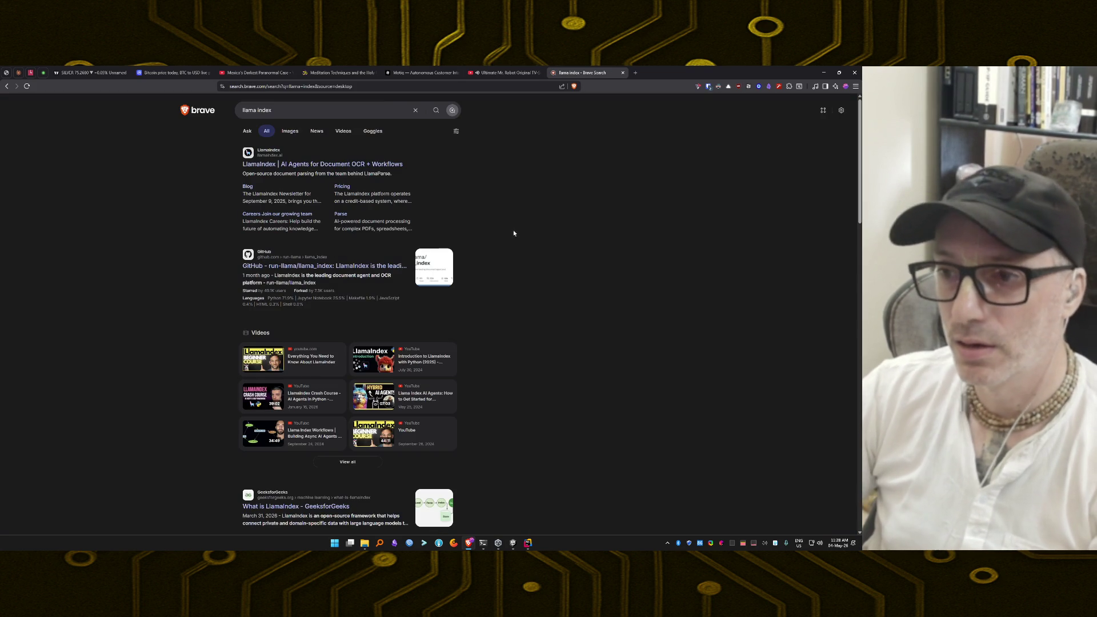
pyautogui.click(364, 166)
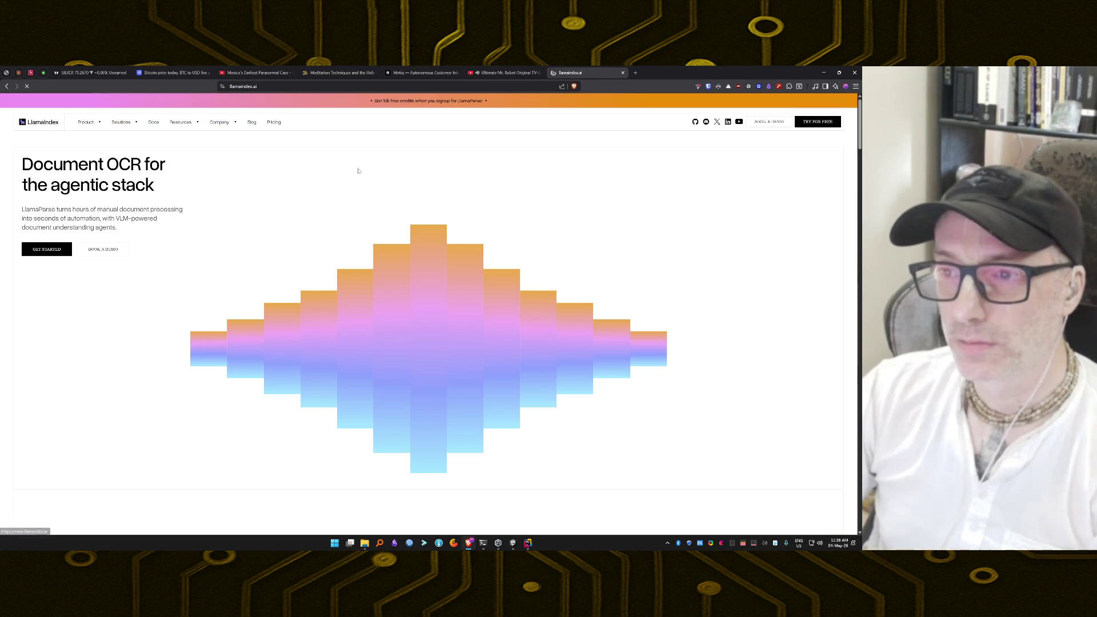
pyautogui.scroll(-10, 339, 343)
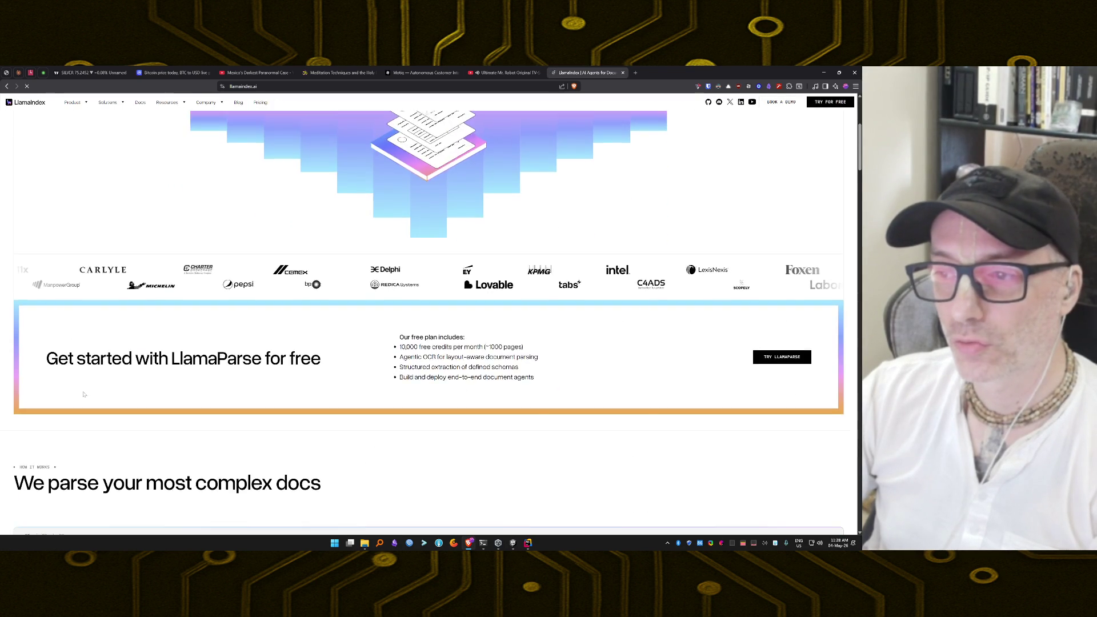
pyautogui.scroll(-5, 236, 342)
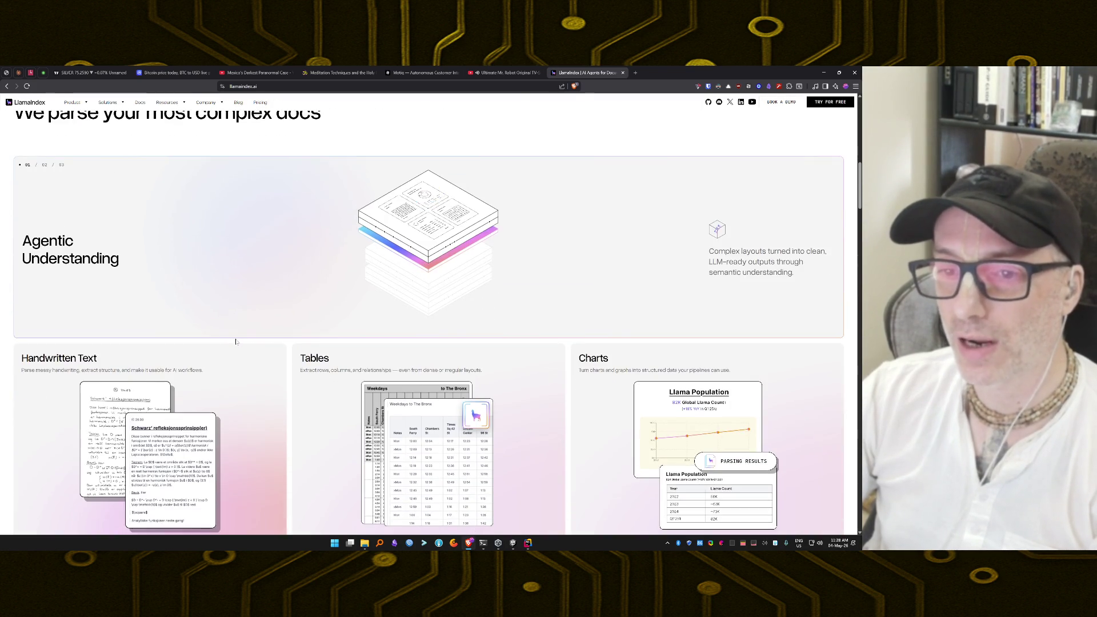
pyautogui.scroll(-3, 237, 342)
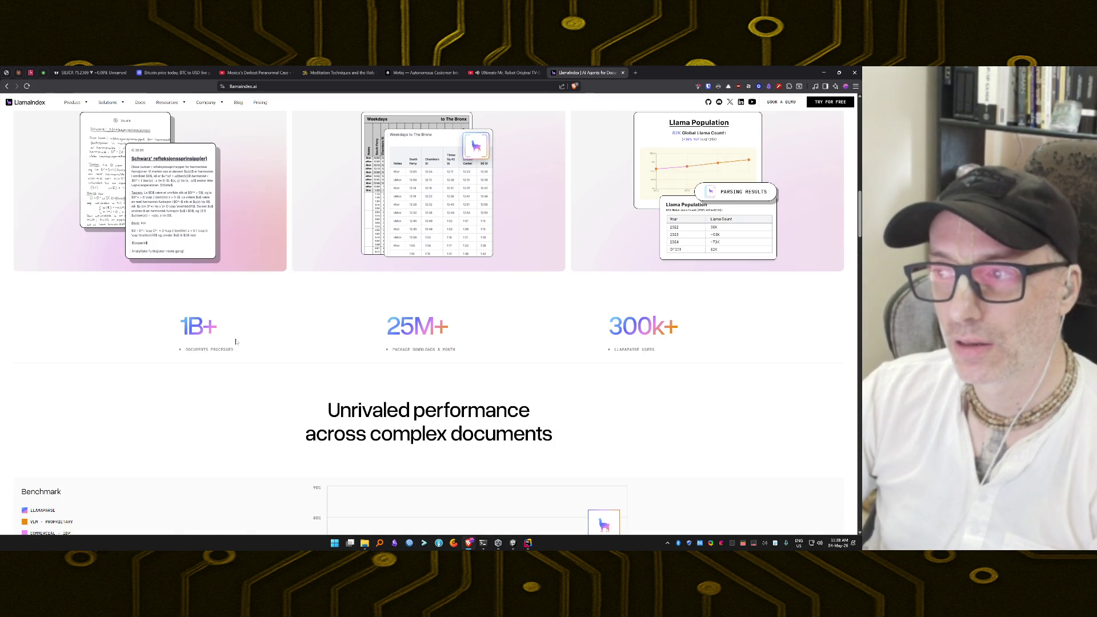
pyautogui.scroll(-3, 236, 341)
pyautogui.scroll(-8, 236, 341)
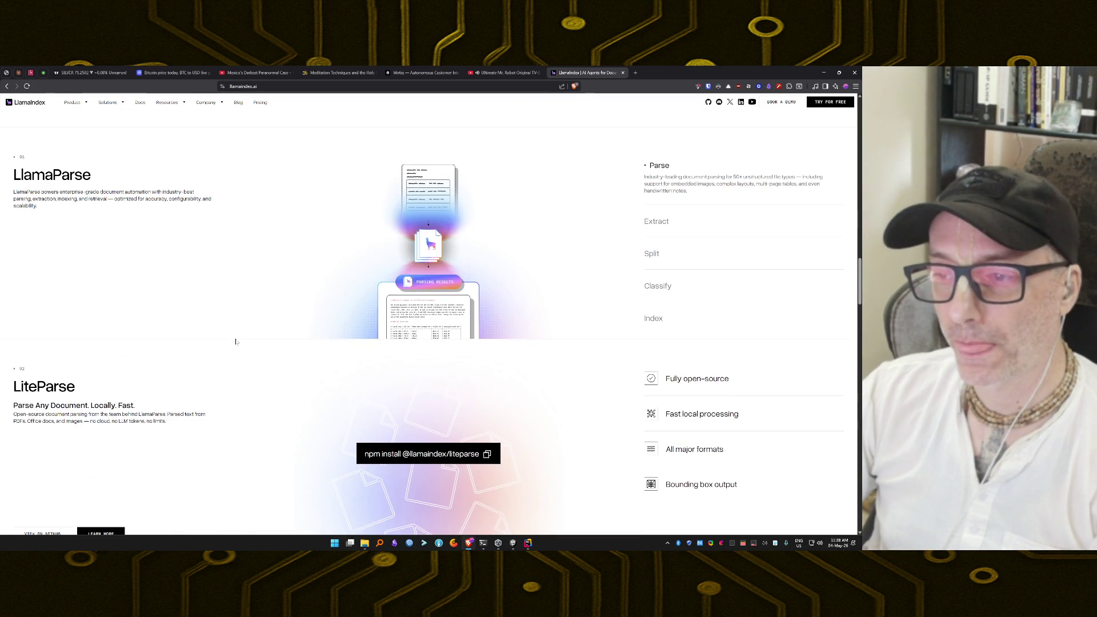
pyautogui.scroll(-5, 236, 342)
pyautogui.scroll(-10, 236, 342)
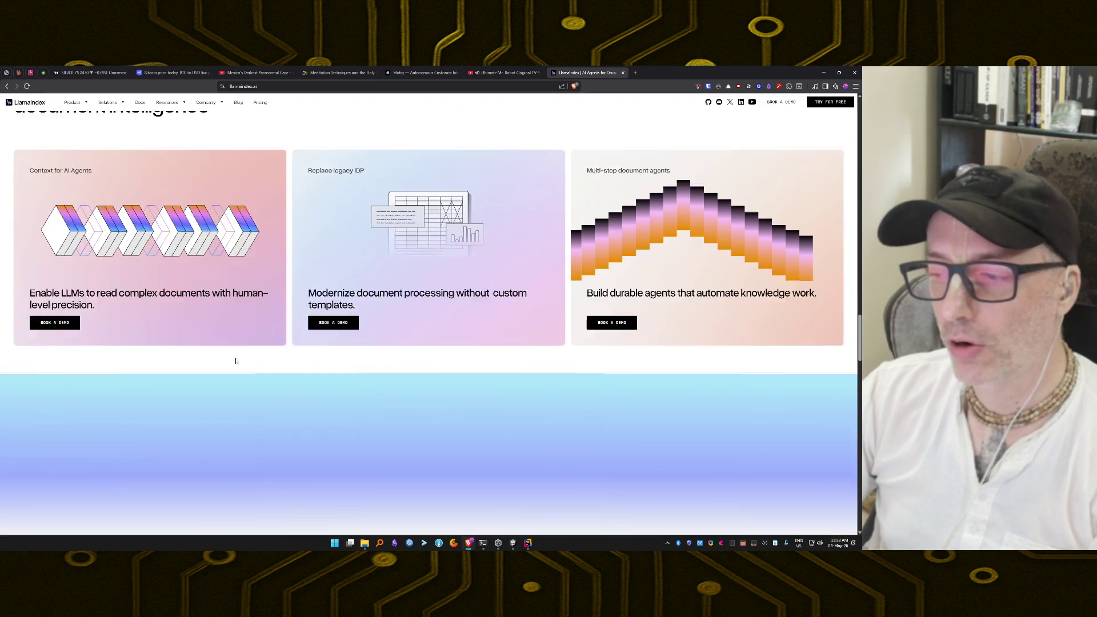
pyautogui.scroll(-15, 236, 361)
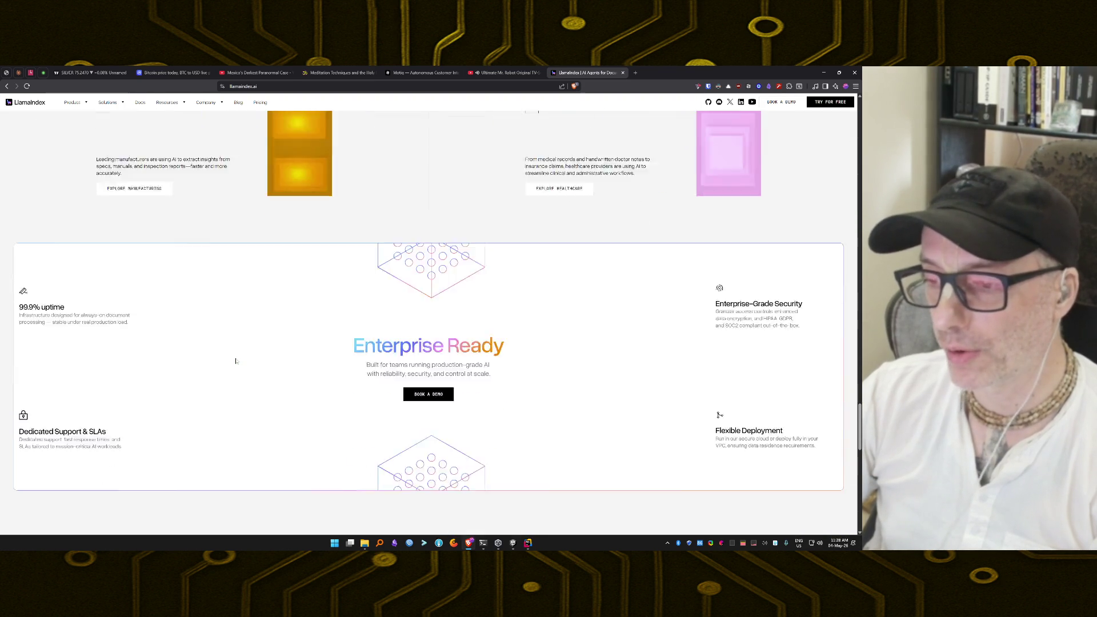
pyautogui.scroll(-5, 236, 361)
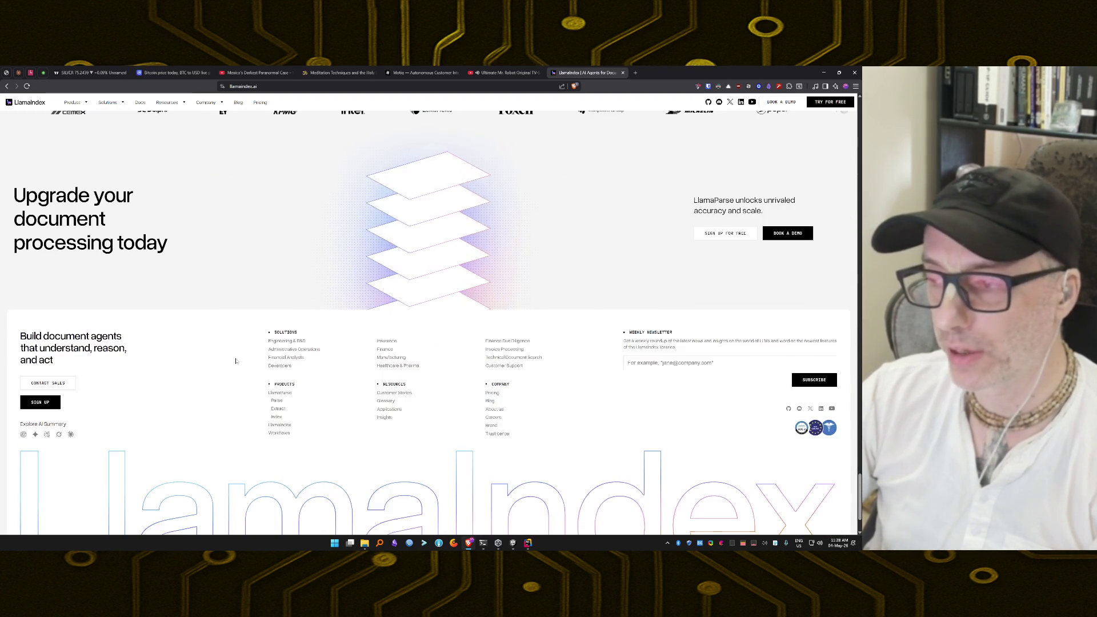
pyautogui.scroll(20, 236, 361)
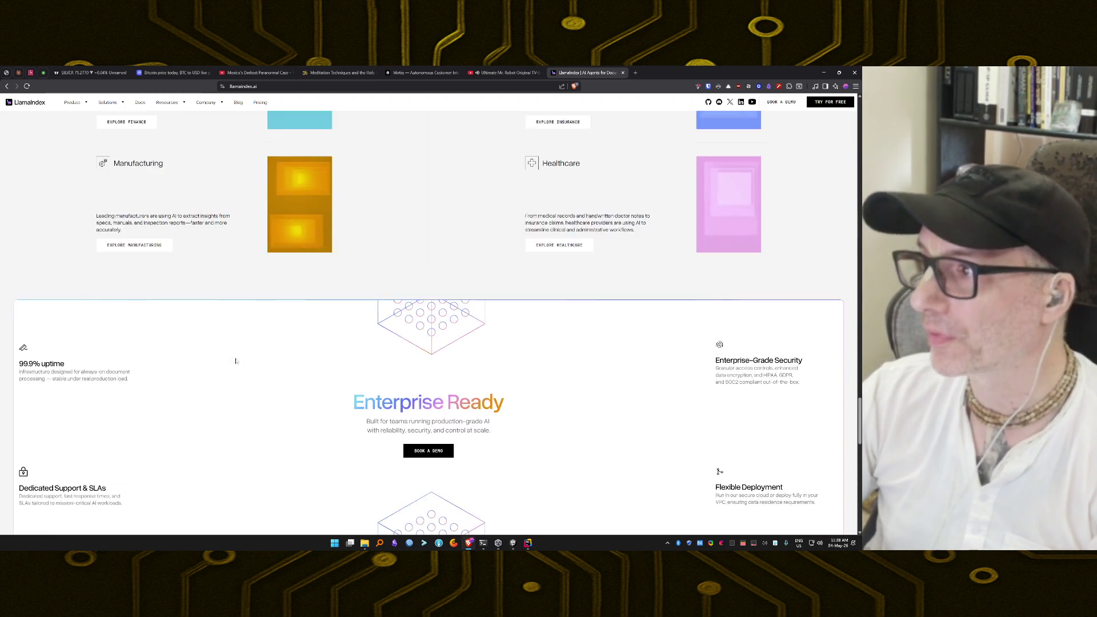
pyautogui.scroll(15, 236, 361)
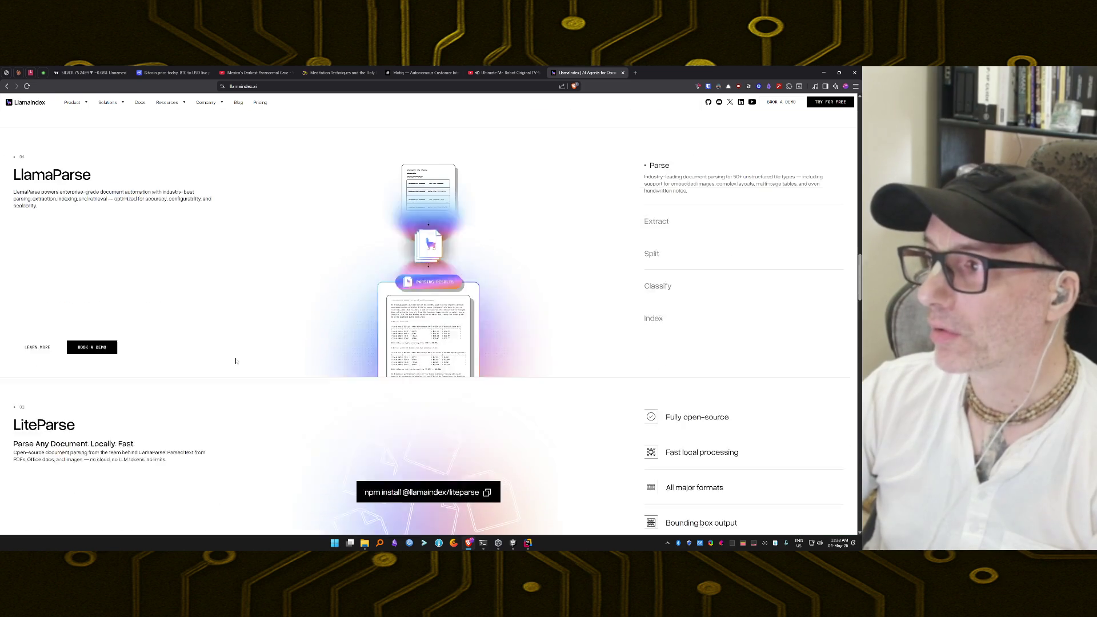
pyautogui.scroll(-5, 236, 361)
pyautogui.scroll(3, 236, 362)
pyautogui.scroll(-6, 236, 361)
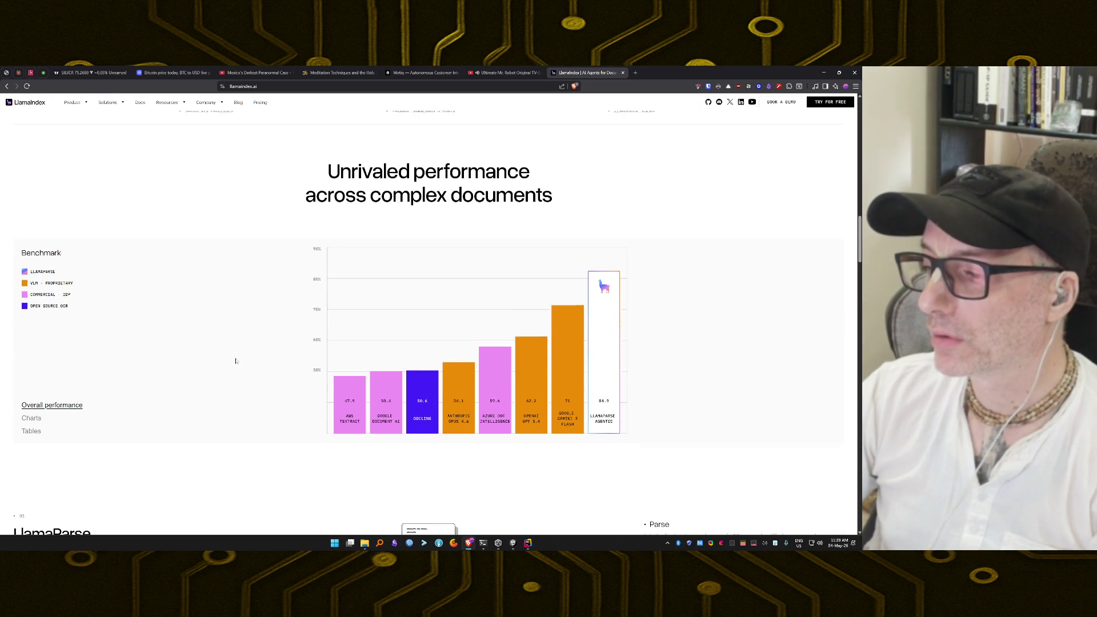
pyautogui.scroll(4, 236, 362)
pyautogui.scroll(15, 236, 361)
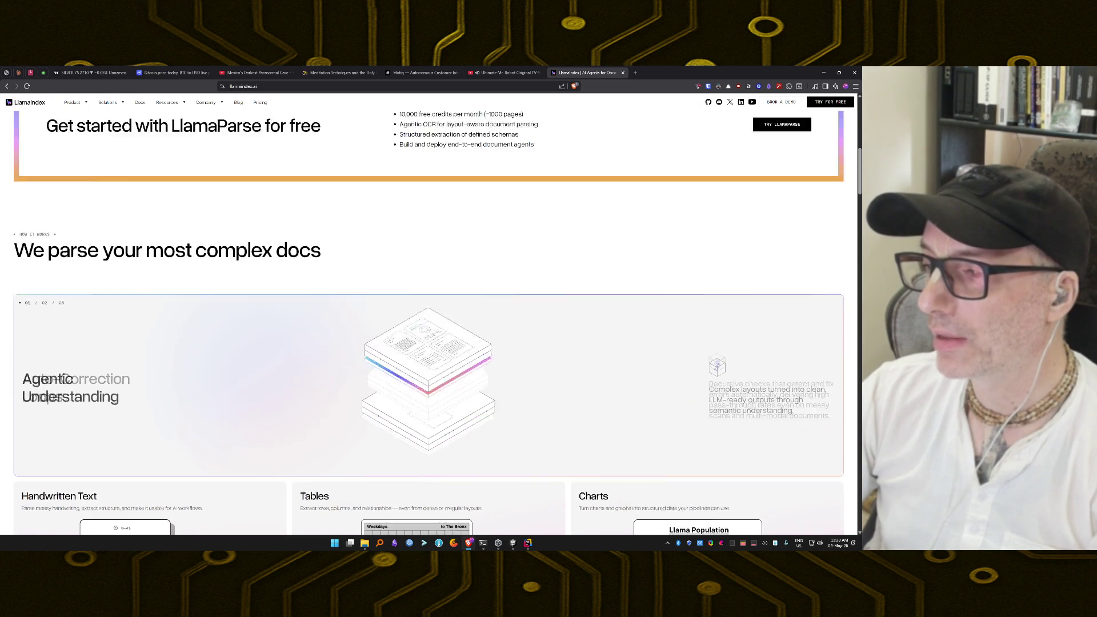
pyautogui.scroll(3, 233, 350)
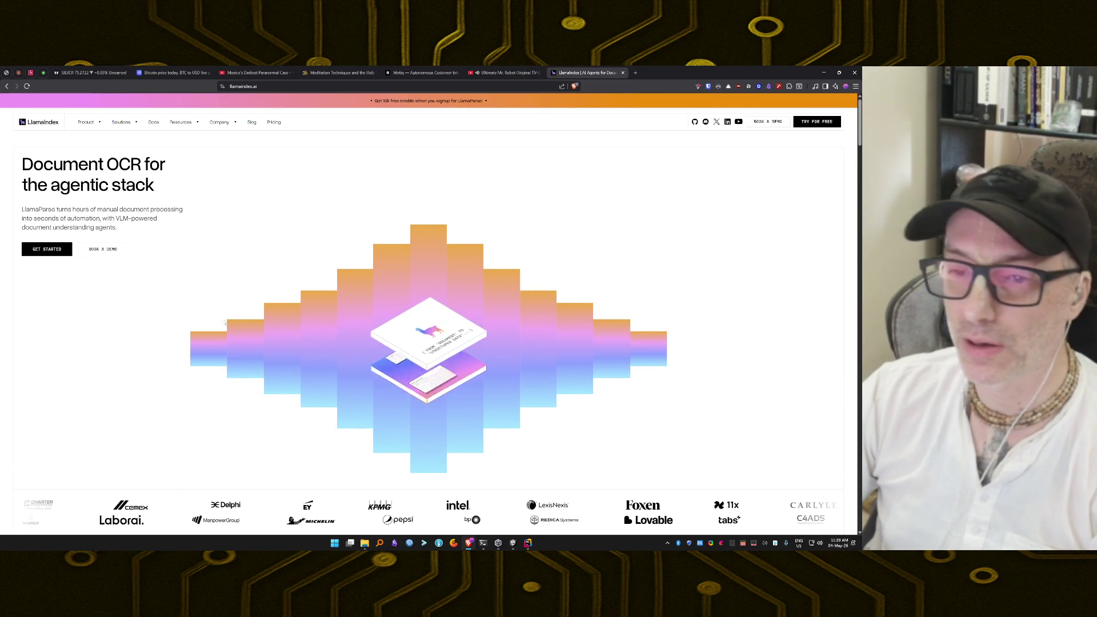
pyautogui.click(87, 122)
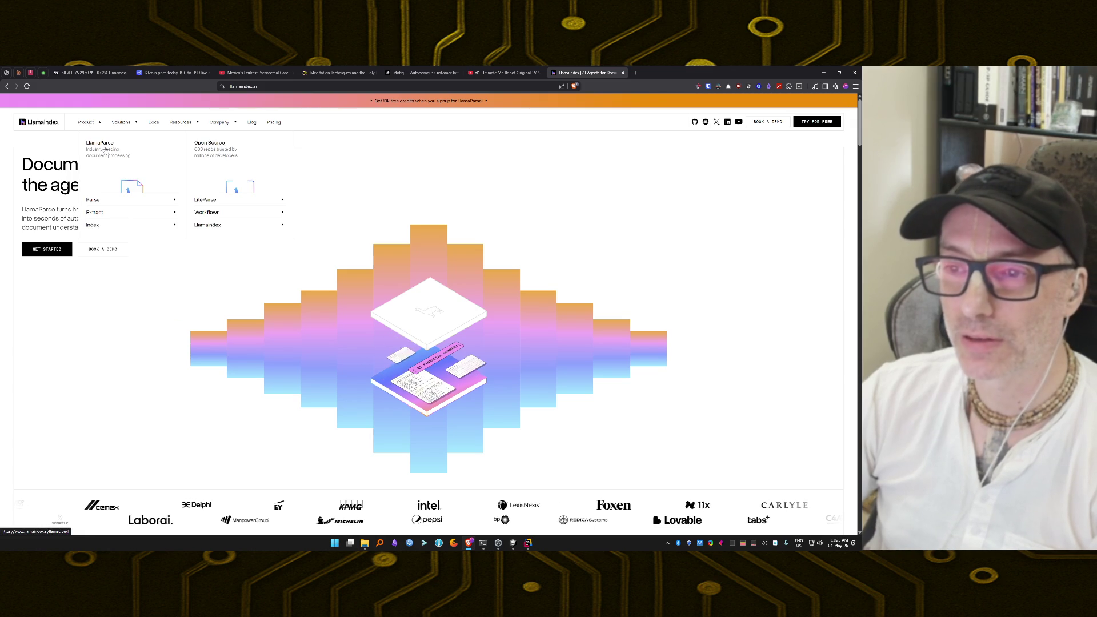
pyautogui.moveTo(130, 123)
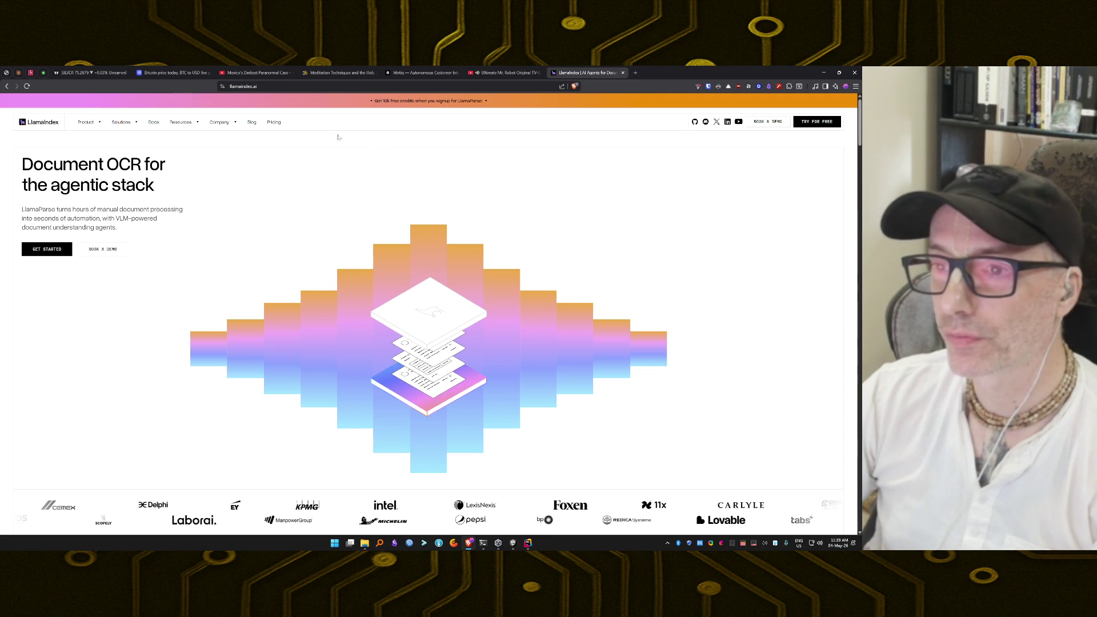
# Search Brave for 'python lama index' and expand the AI summary answer
pyautogui.hotkey('ctrl', 'l')
pyautogui.write('python lama')
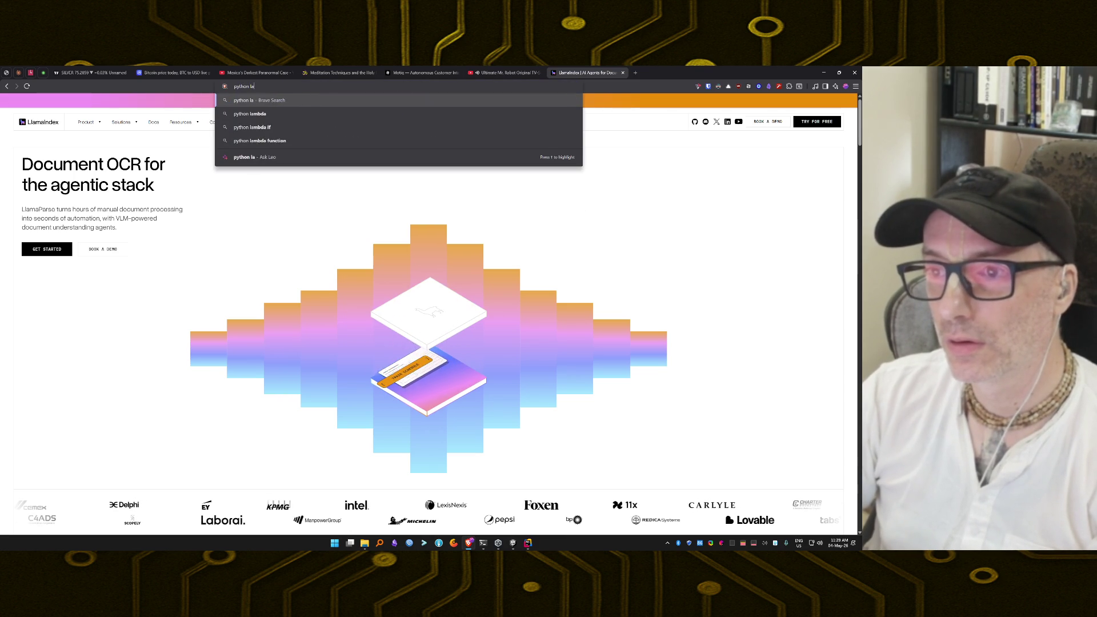
pyautogui.press('BackSpace')
pyautogui.press('BackSpace')
pyautogui.press('BackSpace')
pyautogui.write('l')
pyautogui.write('ama index')
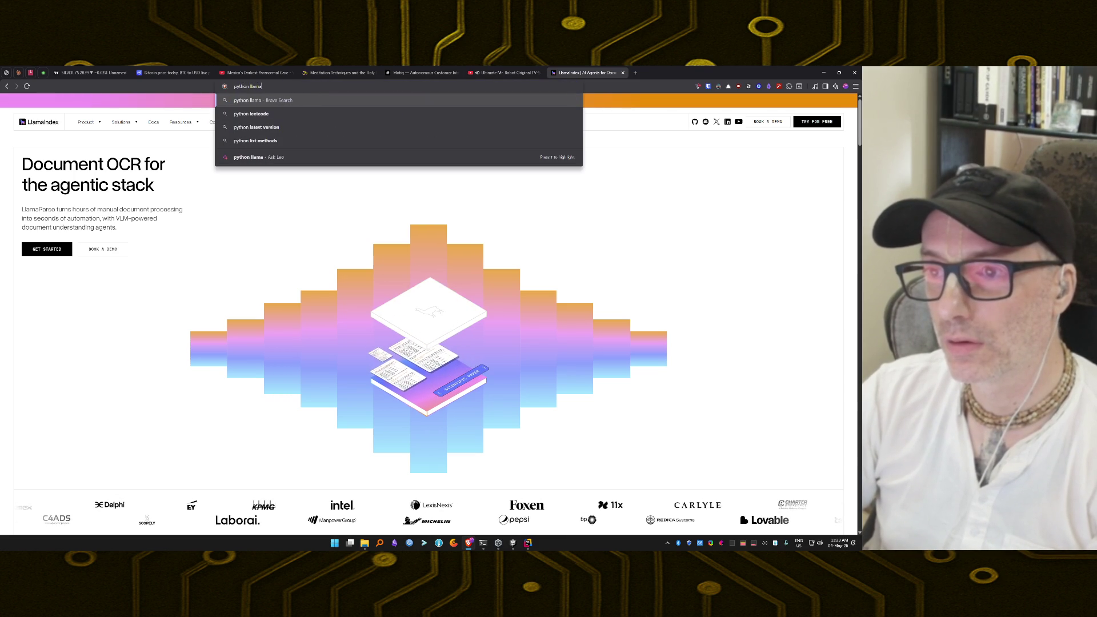
pyautogui.press('Return')
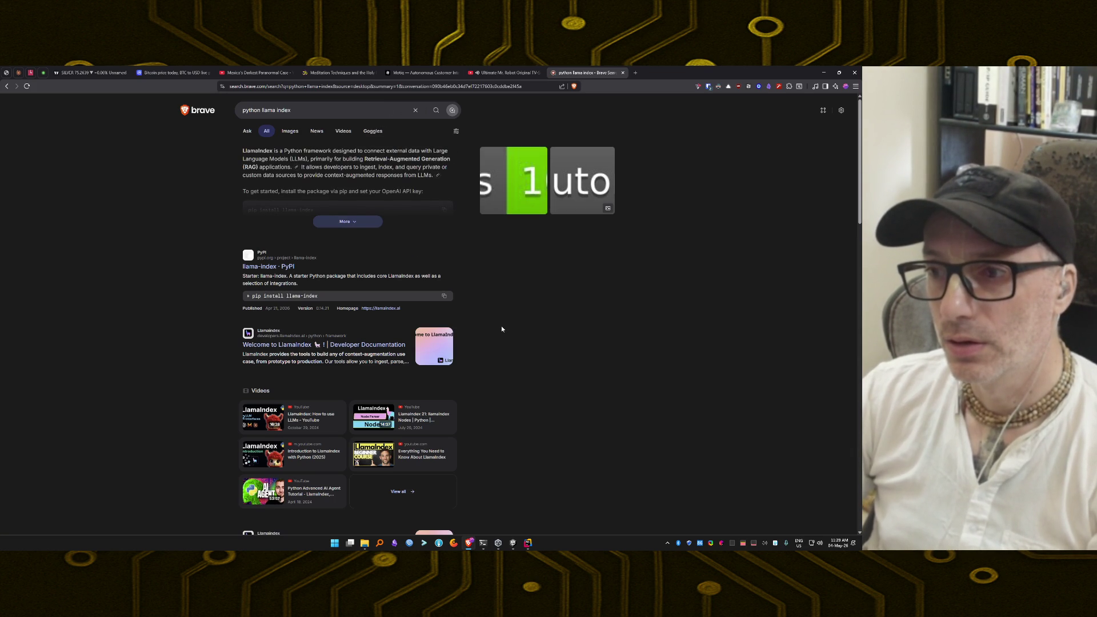
pyautogui.click(337, 222)
pyautogui.scroll(-1, 190, 282)
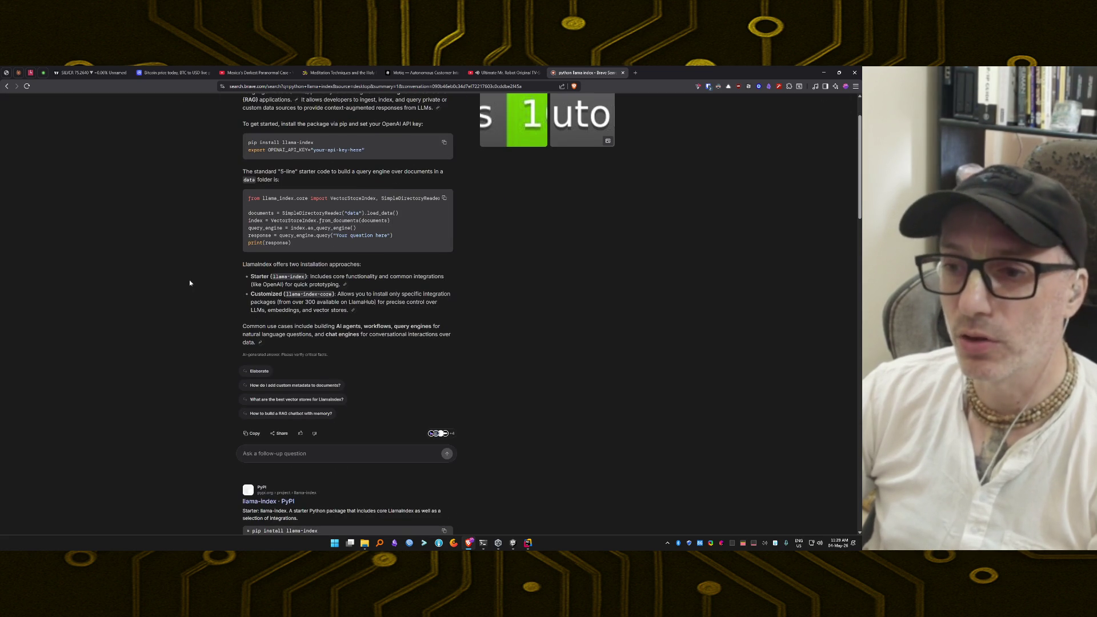
pyautogui.scroll(1, 190, 282)
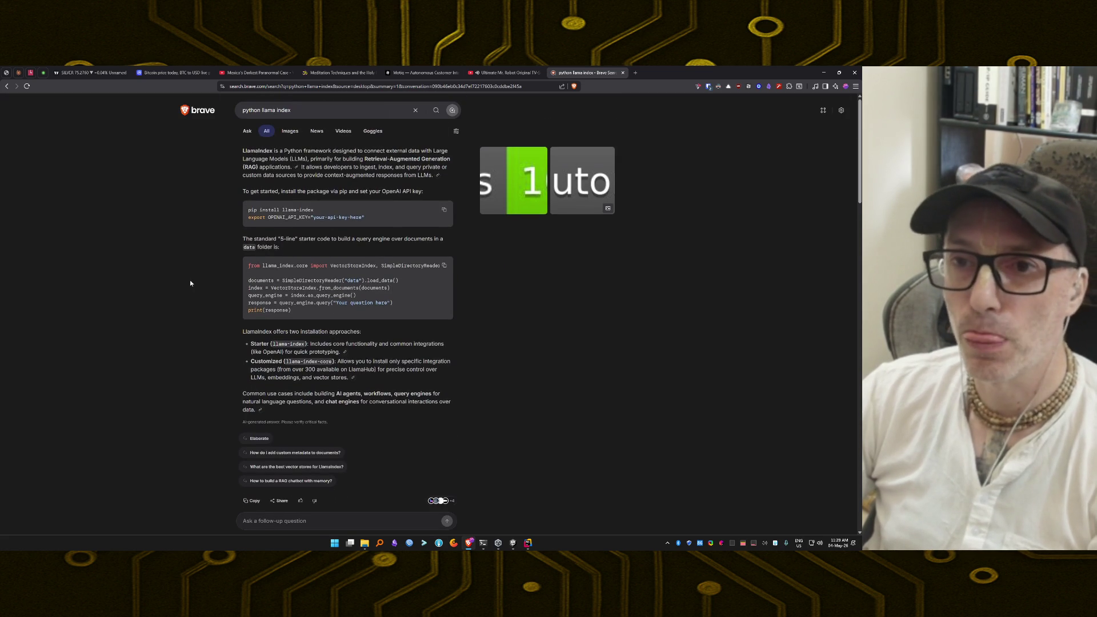
# Search 'llama index vs rag vector', read the expanded AI answer, then close the tab
pyautogui.click(320, 110)
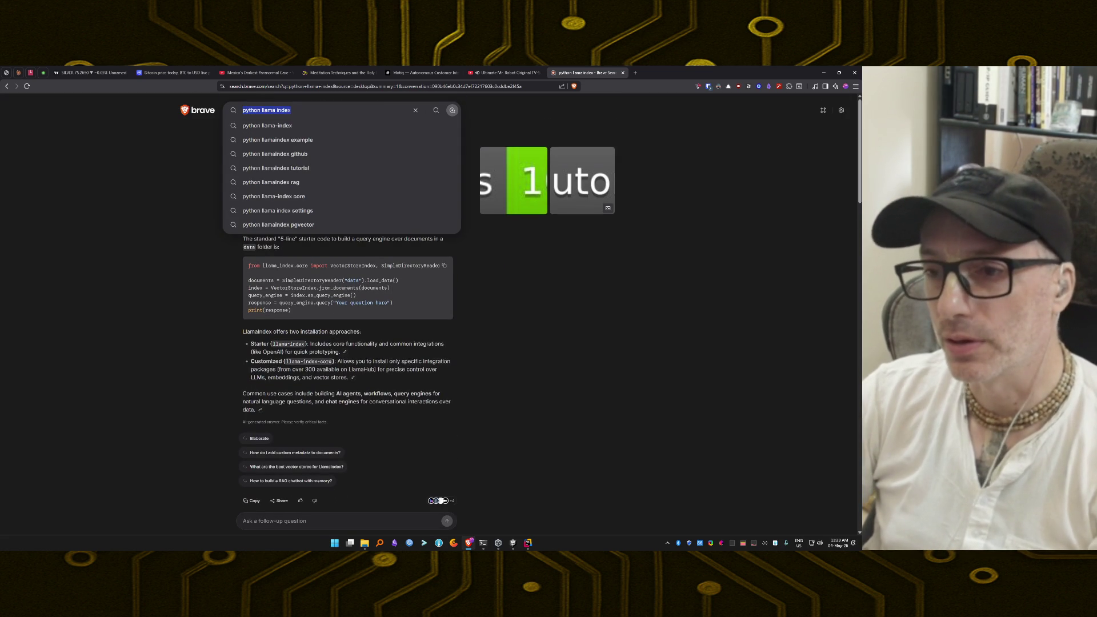
pyautogui.write('llama index vs ')
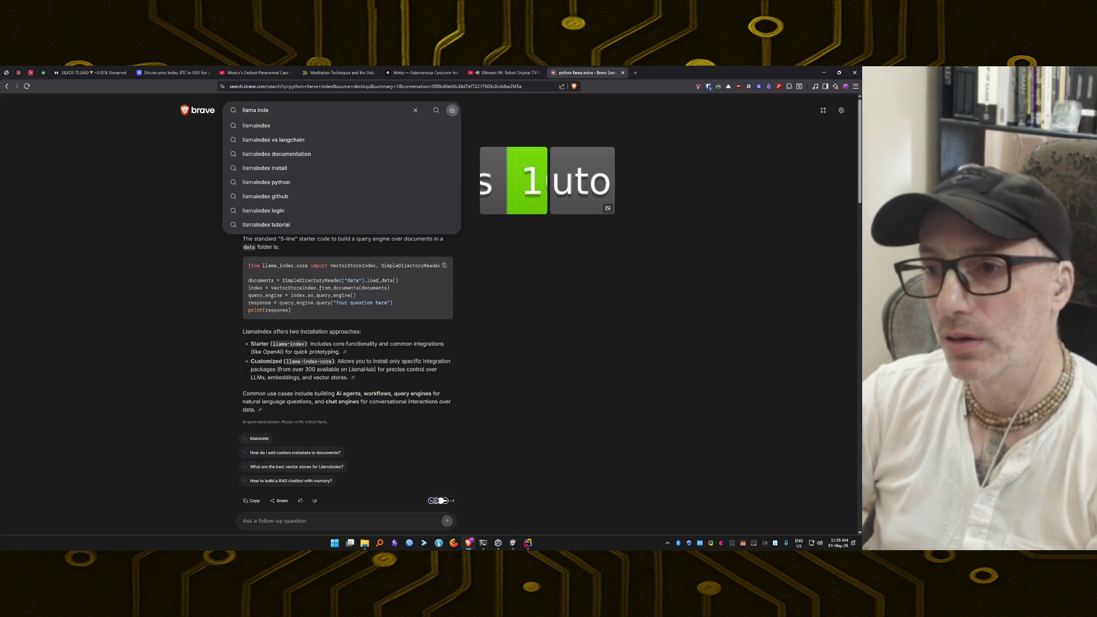
pyautogui.write('rag vector')
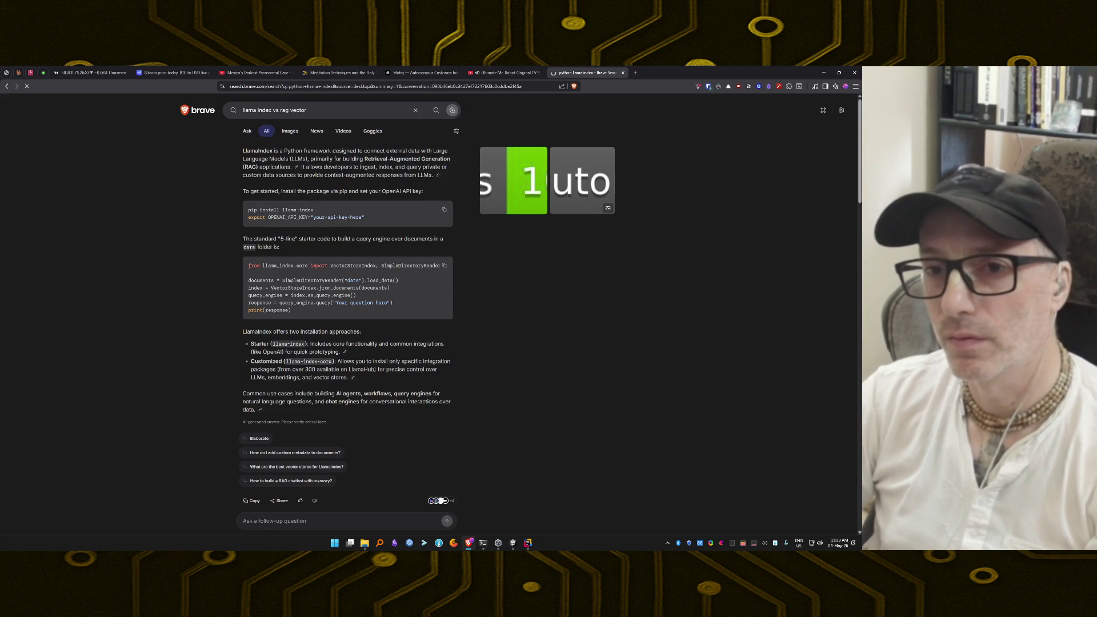
pyautogui.press('Return')
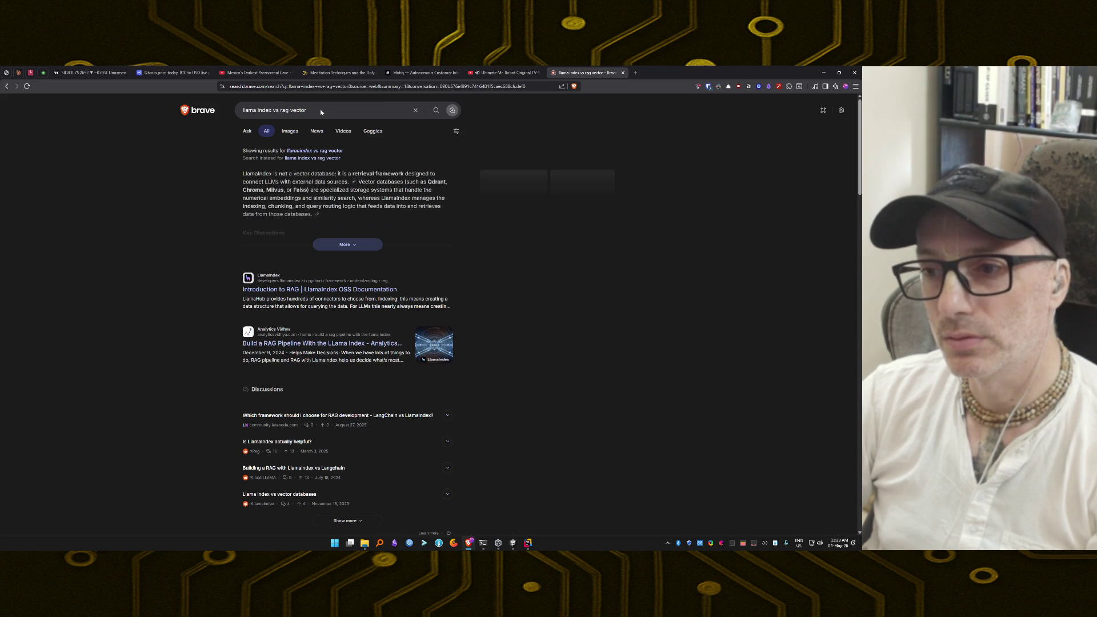
pyautogui.click(348, 244)
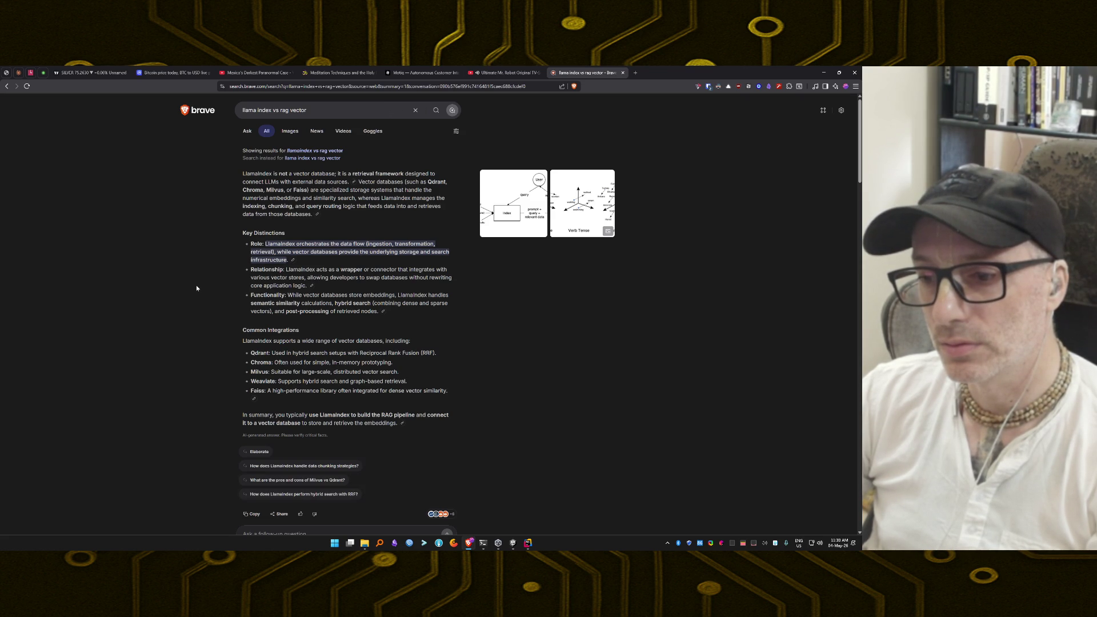
pyautogui.scroll(-2, 196, 289)
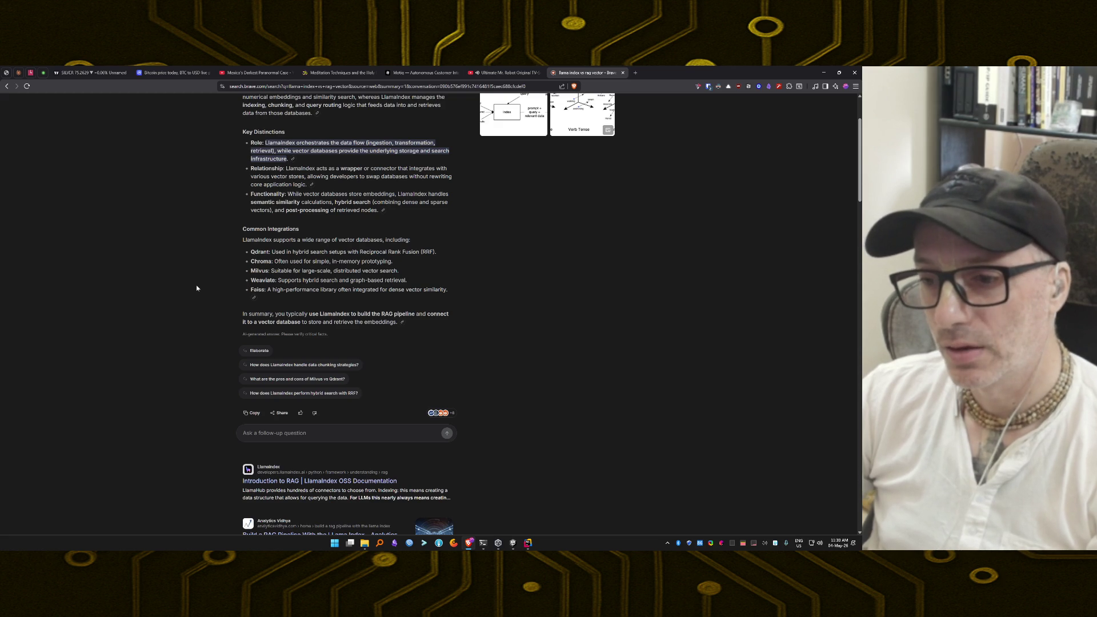
pyautogui.scroll(-3, 260, 288)
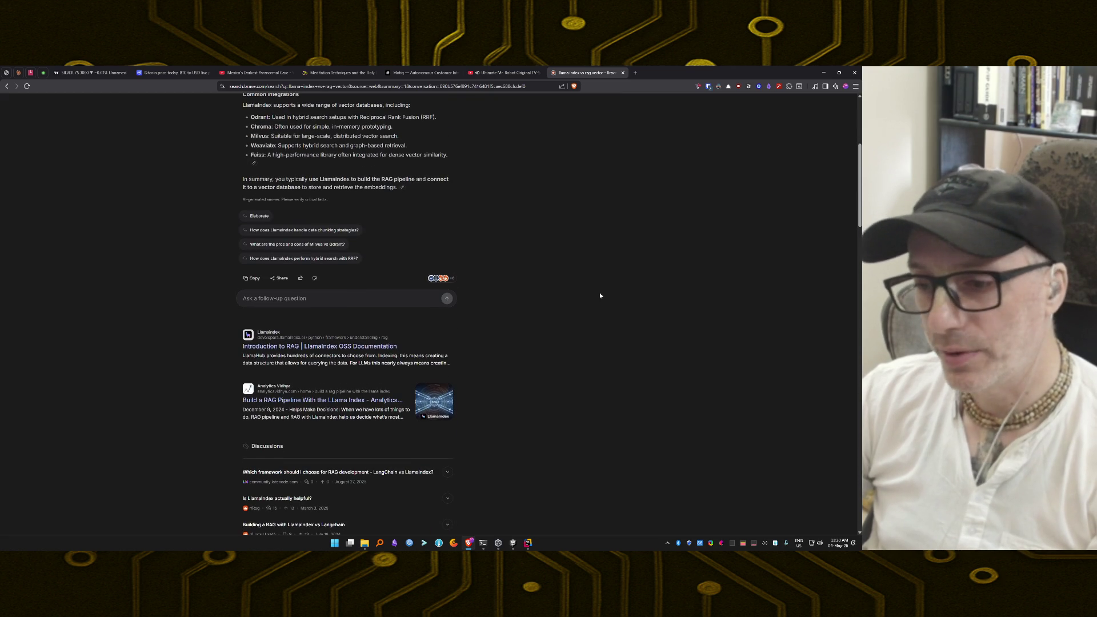
pyautogui.hotkey('ctrl', 'w')
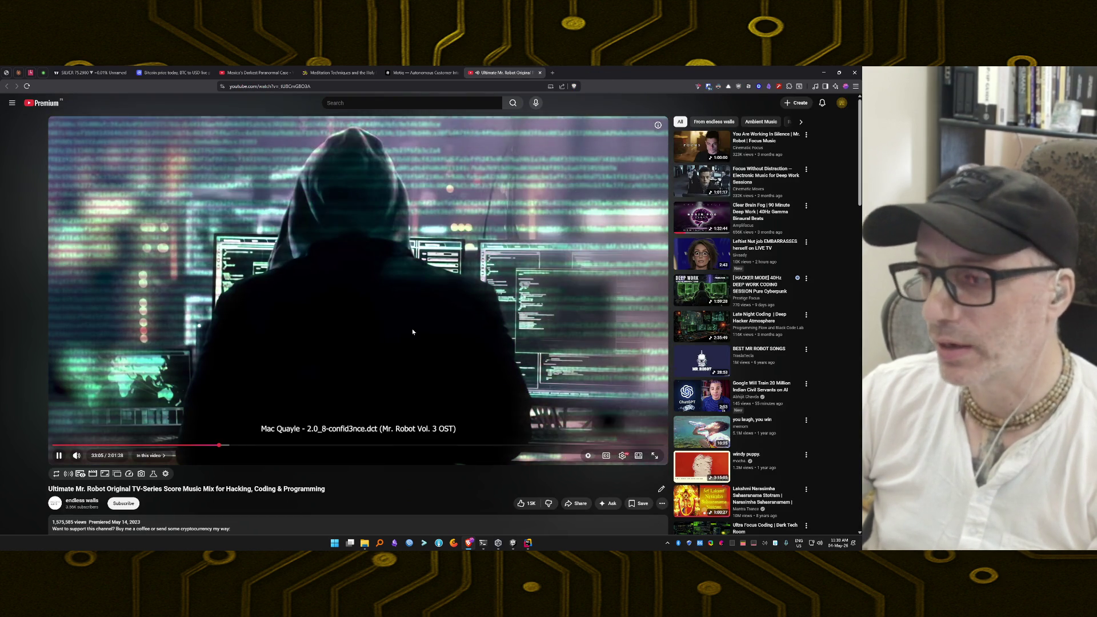
# Open a new tab next to the YouTube tab playing the Mr. Robot mix
pyautogui.click(552, 74)
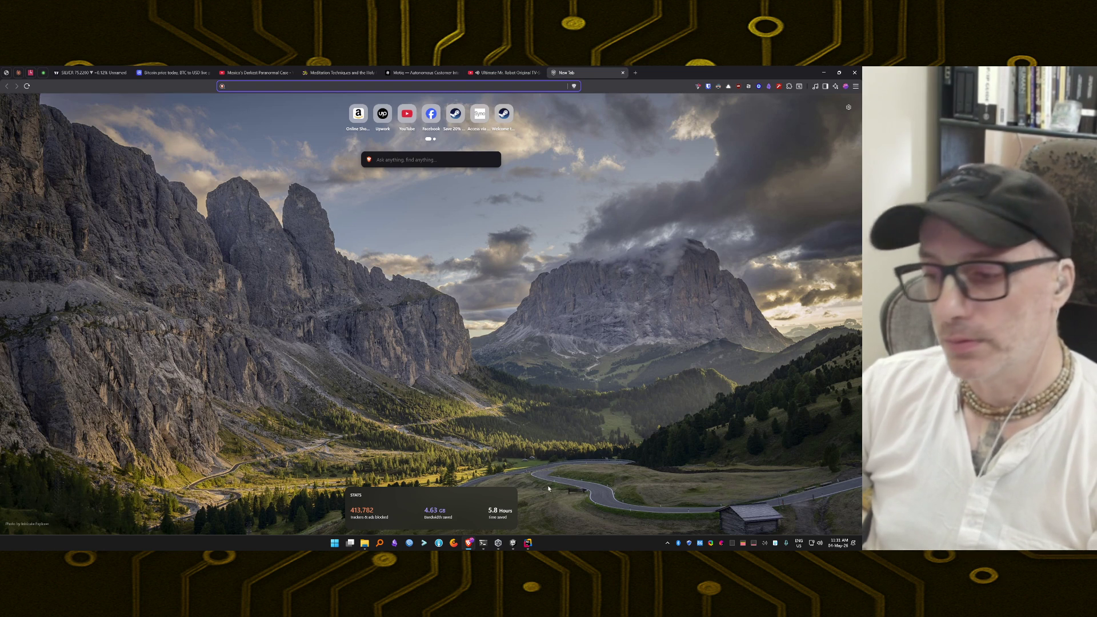
pyautogui.moveTo(529, 544)
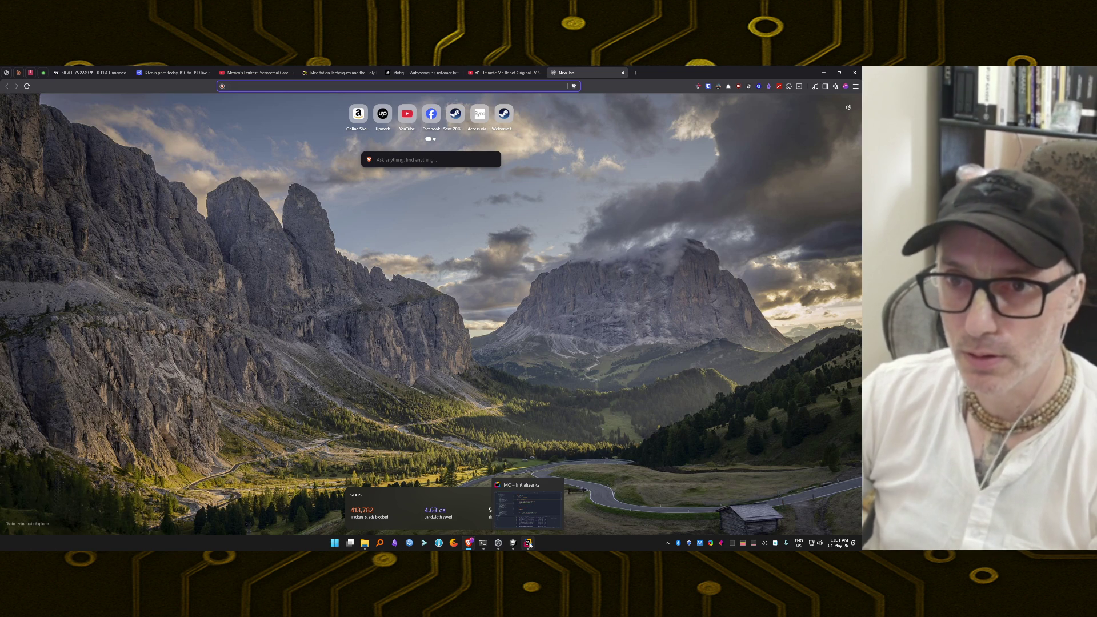
# Scroll back through Claude Code's Stage 3b summary and file-change table, then switch to Unity
pyautogui.click(483, 548)
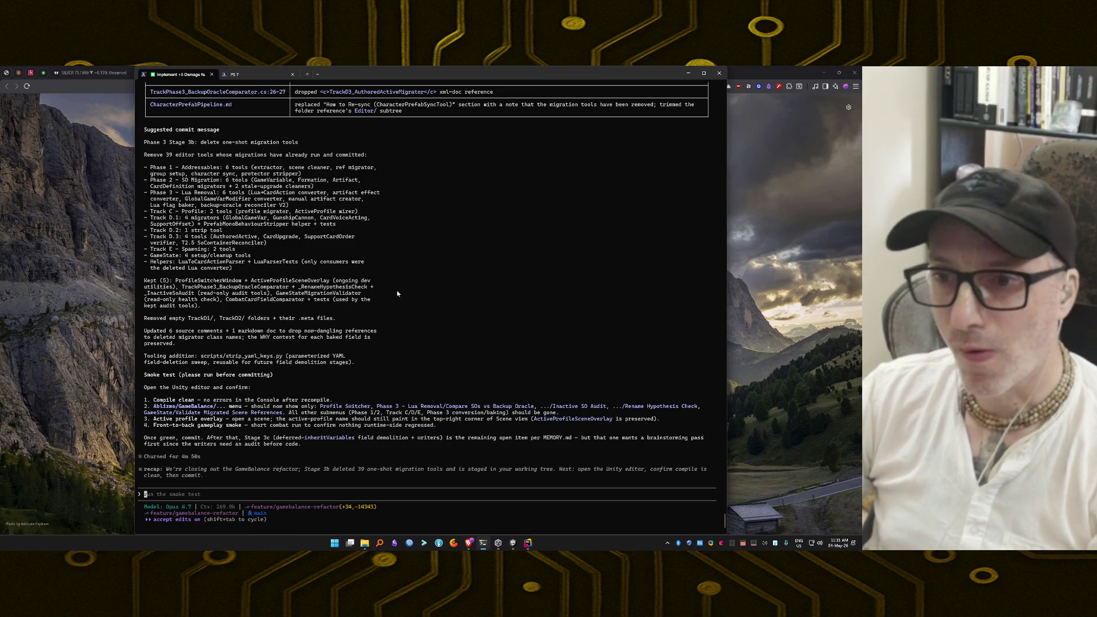
pyautogui.scroll(18, 397, 293)
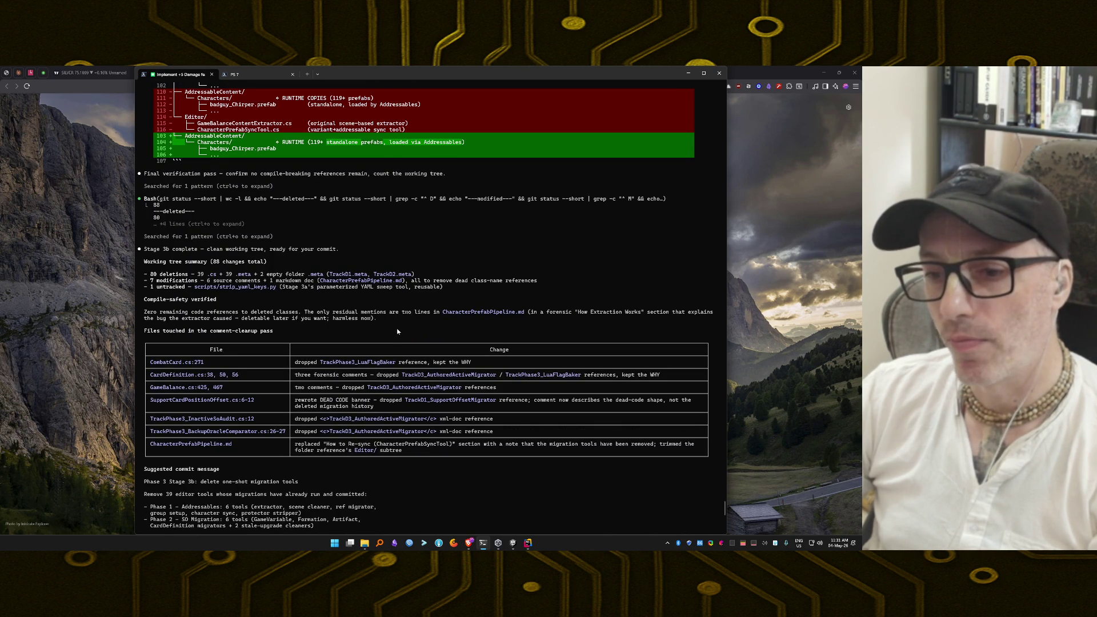
pyautogui.click(511, 546)
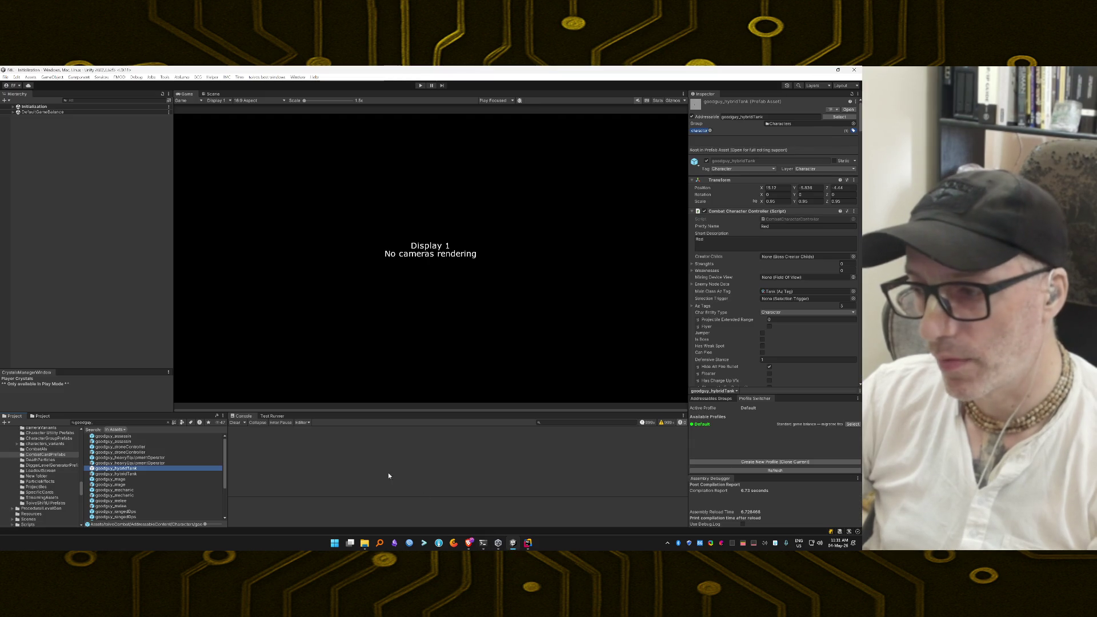
# Clear the Unity Console so only the CS0103 artifact effect test compile errors remain
pyautogui.click(235, 422)
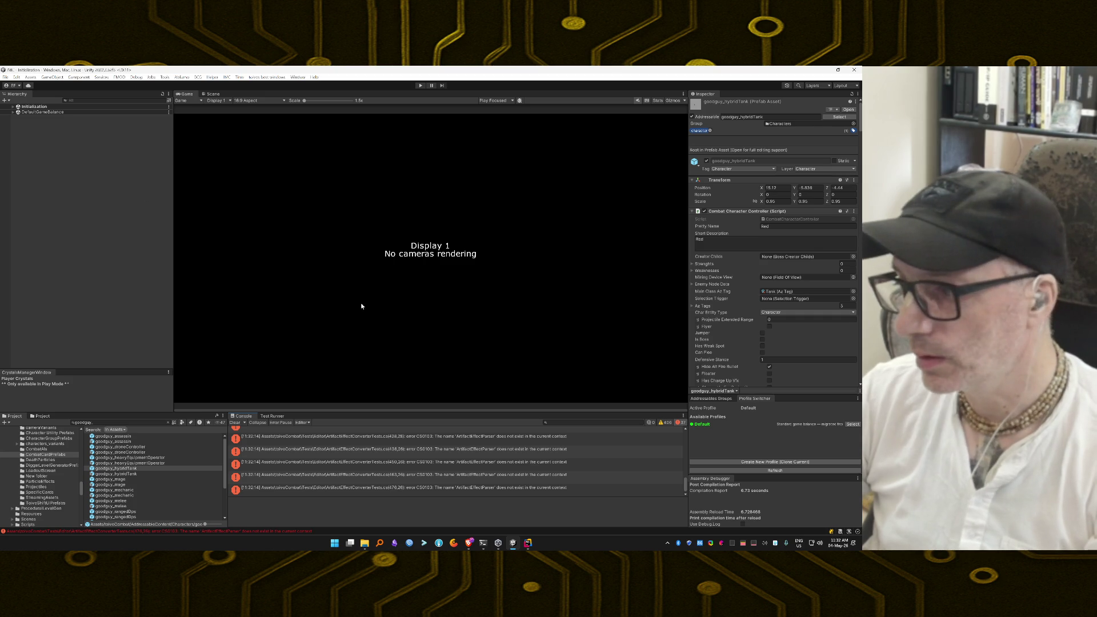
pyautogui.scroll(3, 377, 474)
pyautogui.scroll(5, 377, 474)
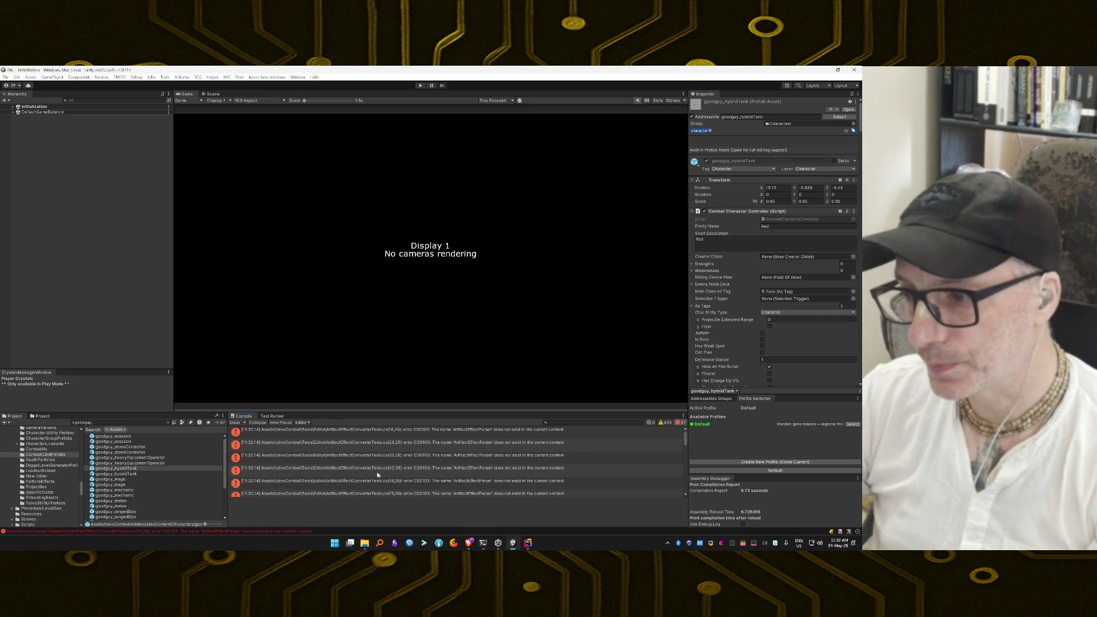
pyautogui.click(235, 424)
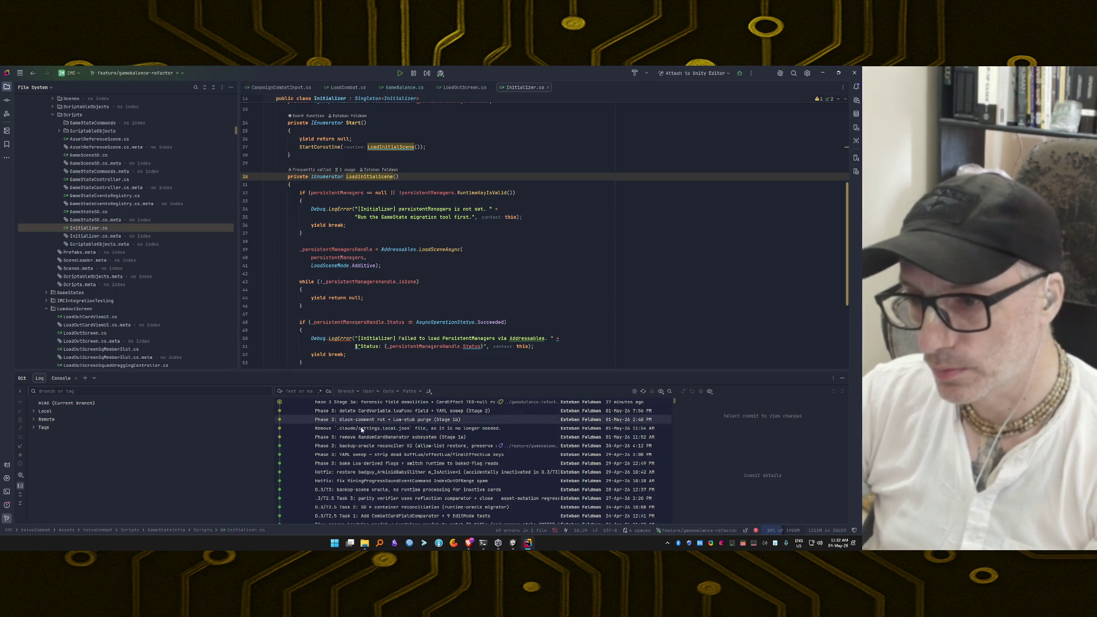
# Tell Claude Code 'We have compile time errors, check the editor log.'
pyautogui.click(483, 543)
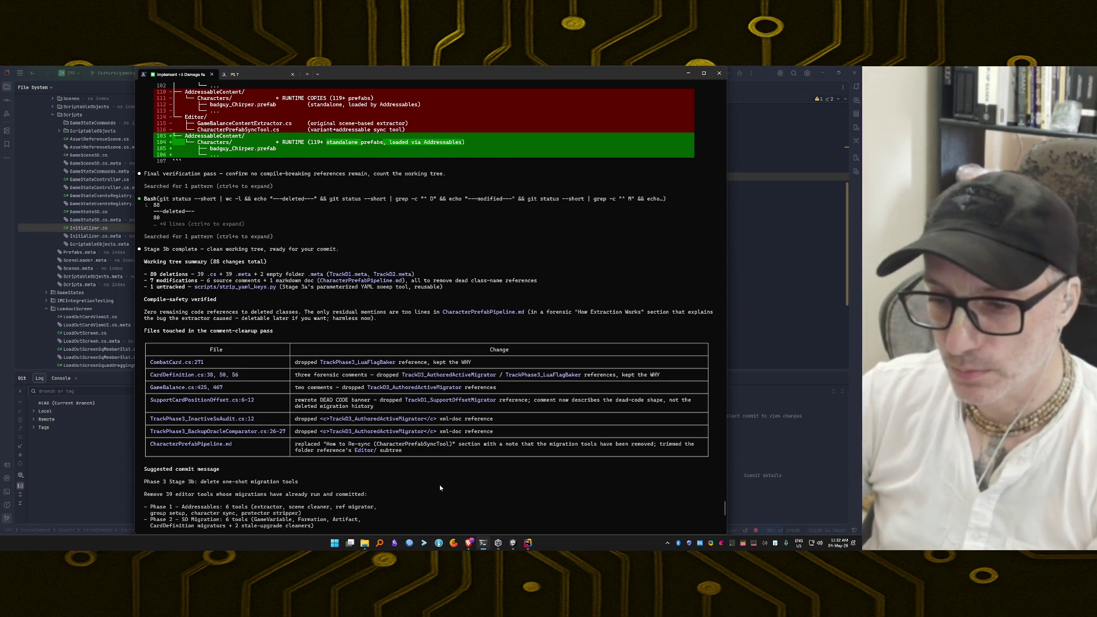
pyautogui.scroll(-15, 440, 485)
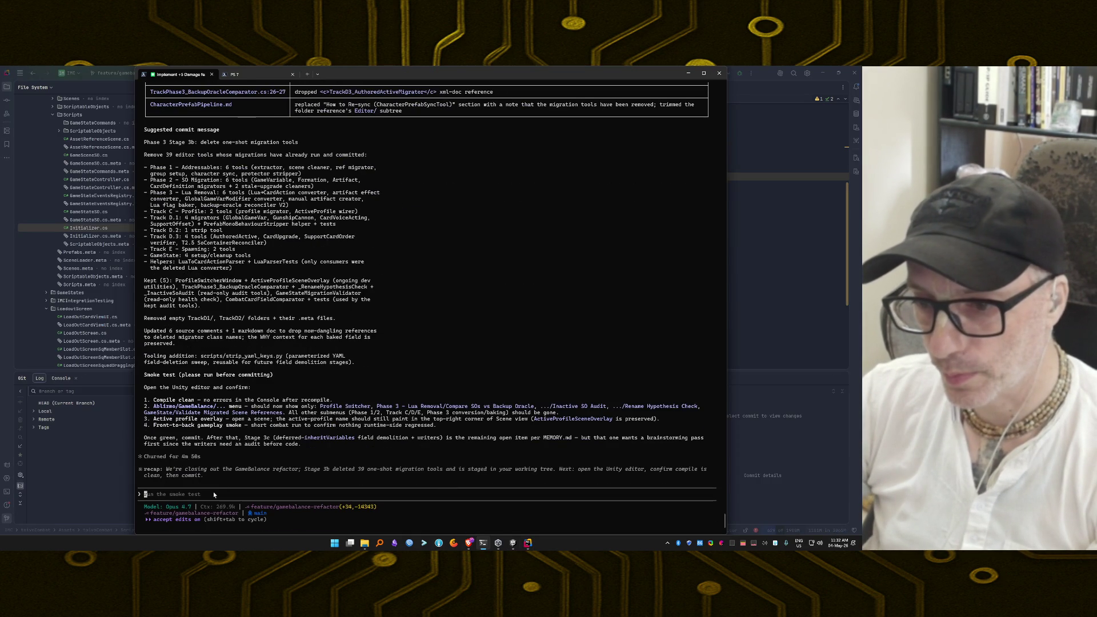
pyautogui.write('We ha')
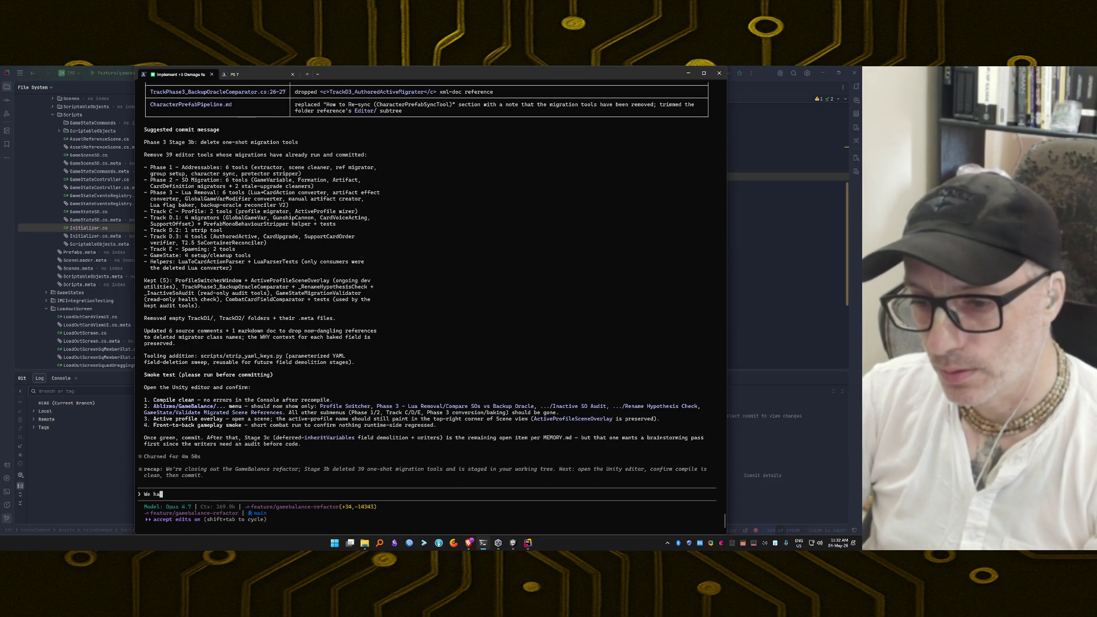
pyautogui.write('ve compile it')
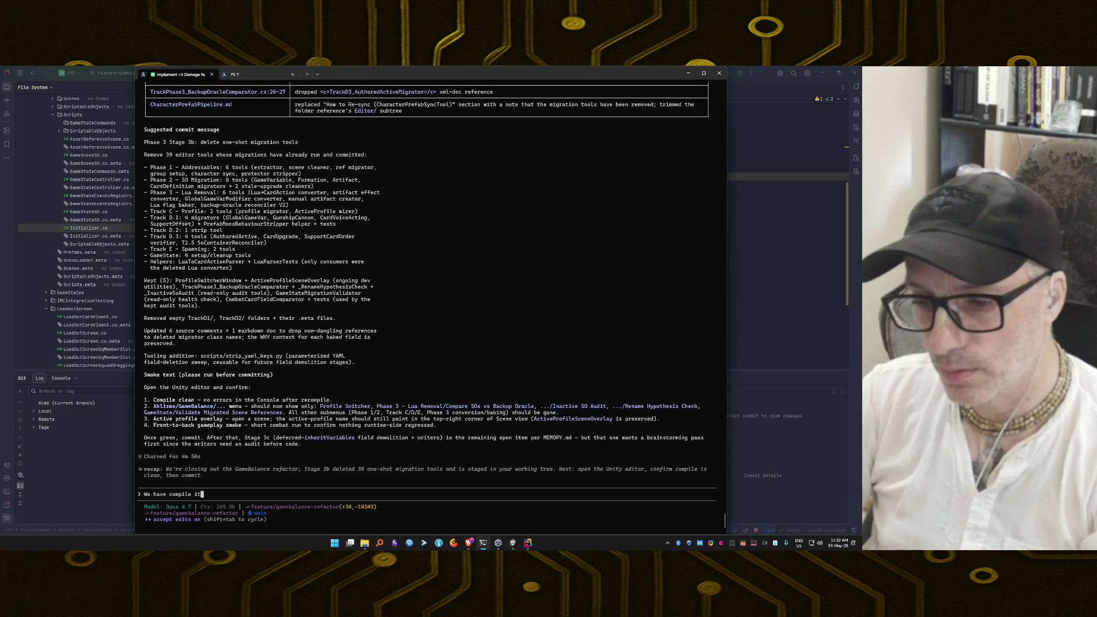
pyautogui.press('BackSpace')
pyautogui.press('BackSpace')
pyautogui.write('time errors')
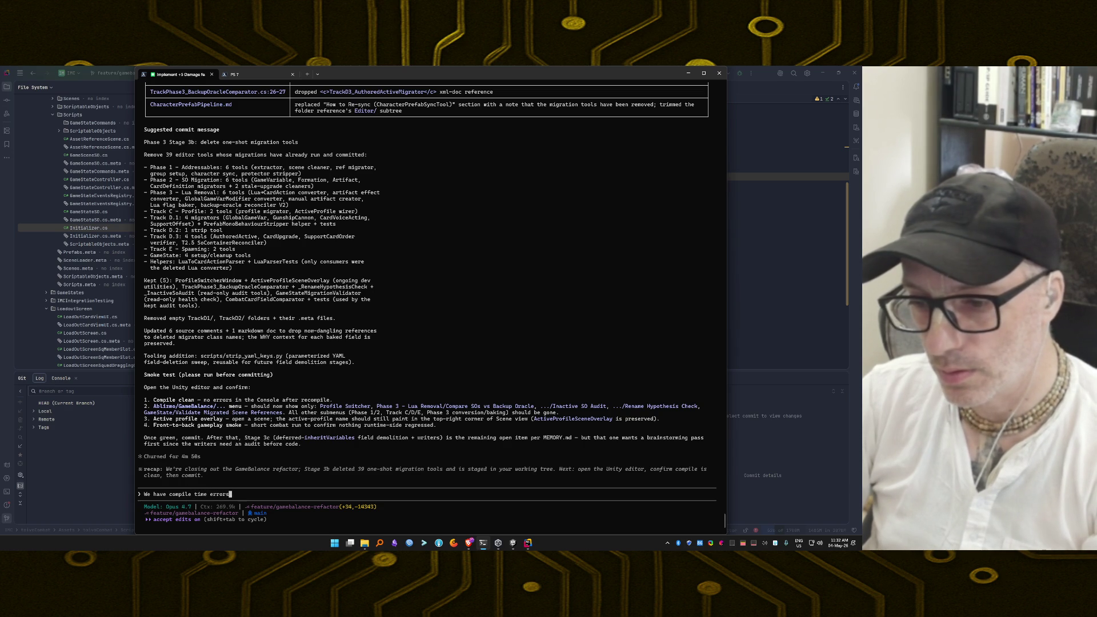
pyautogui.write(', check t')
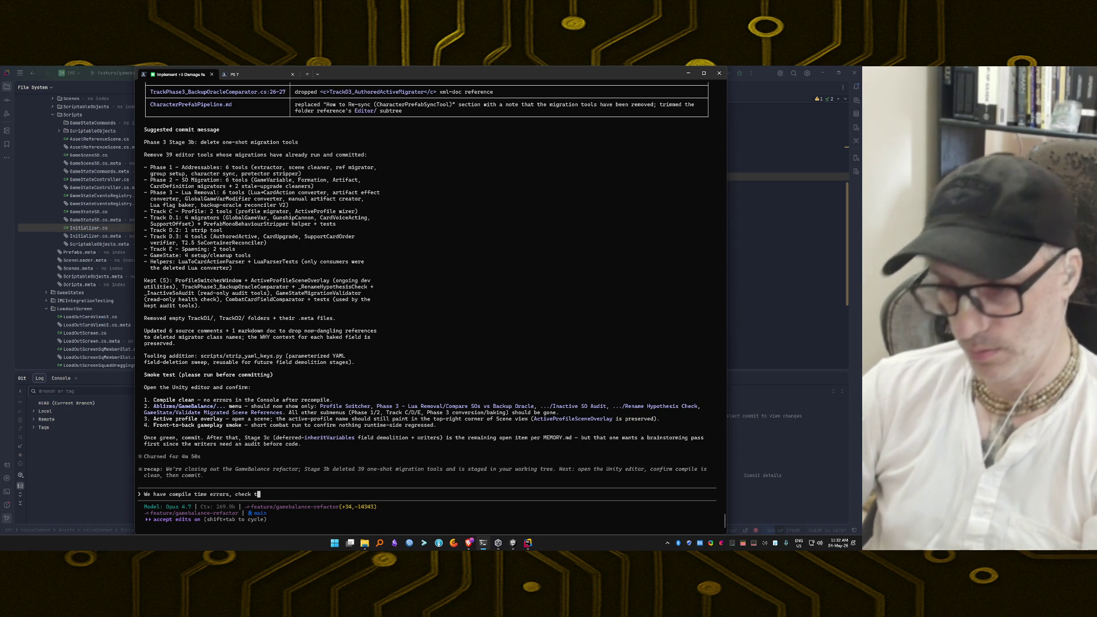
pyautogui.write('he edito lo')
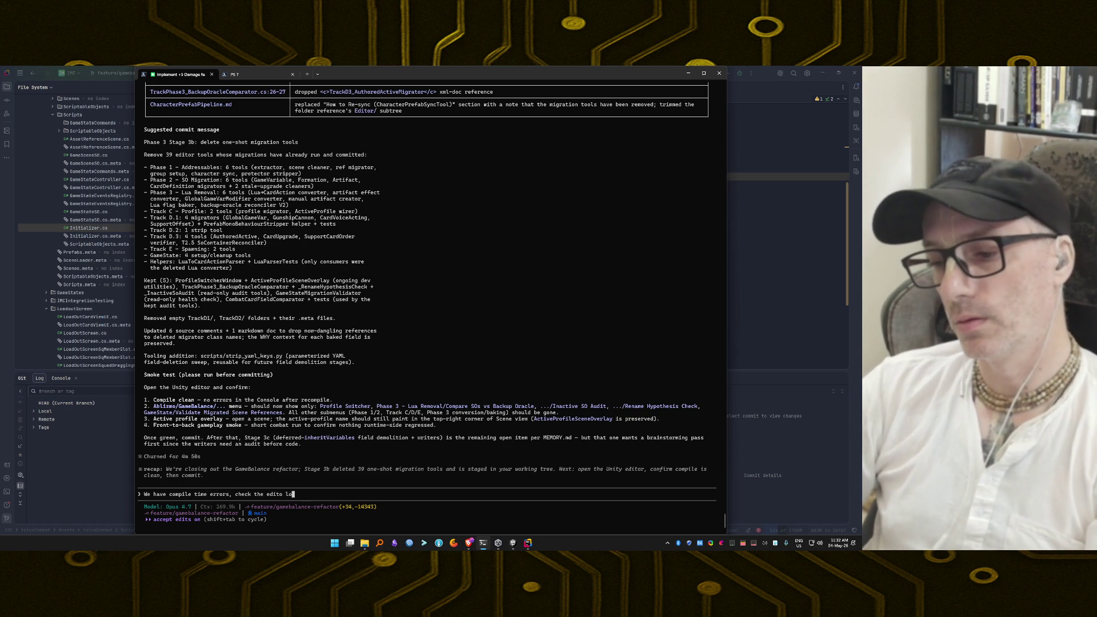
pyautogui.write('g.')
pyautogui.press('Return')
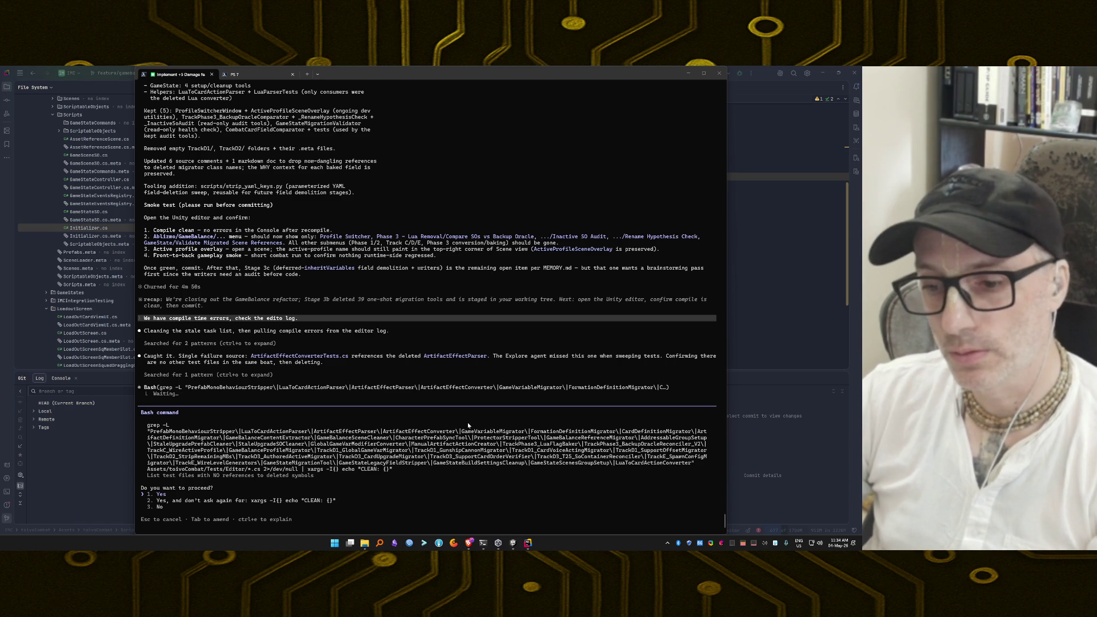
# Approve the test-file search so ArtifactEffectConverterTests.cs and its .meta get deleted, then review the Fixed summary
pyautogui.press('Return')
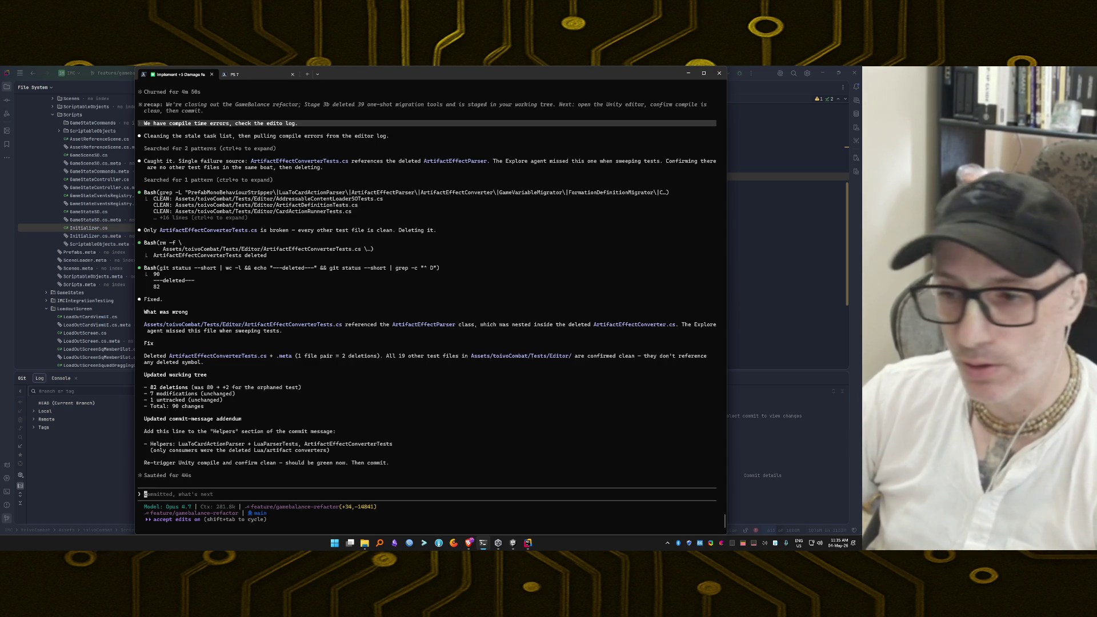
pyautogui.scroll(1, 473, 413)
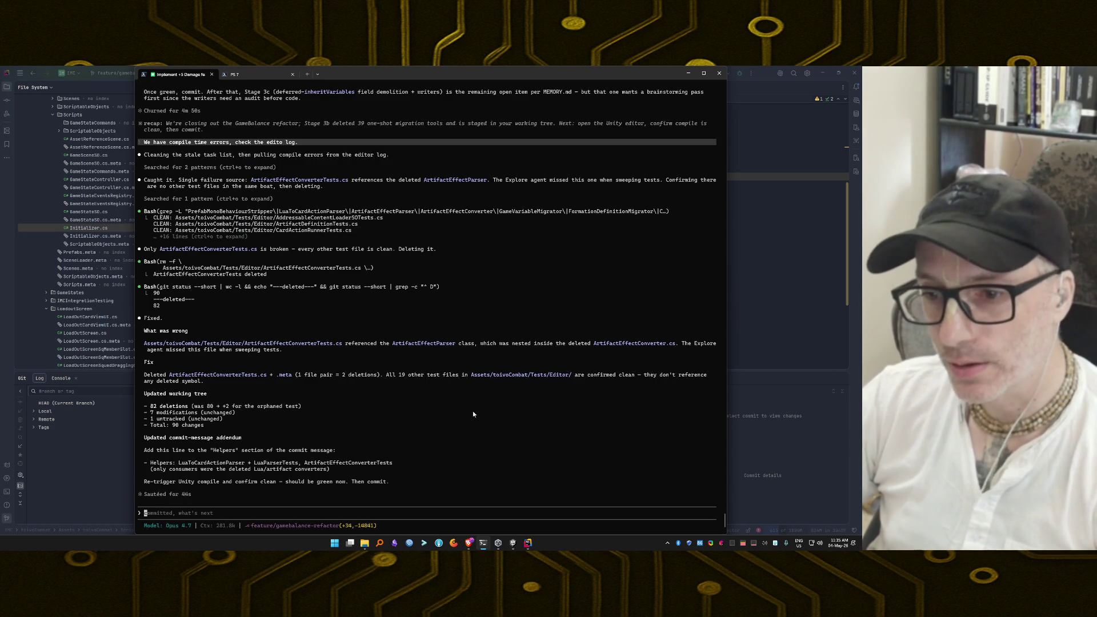
pyautogui.scroll(-1, 473, 414)
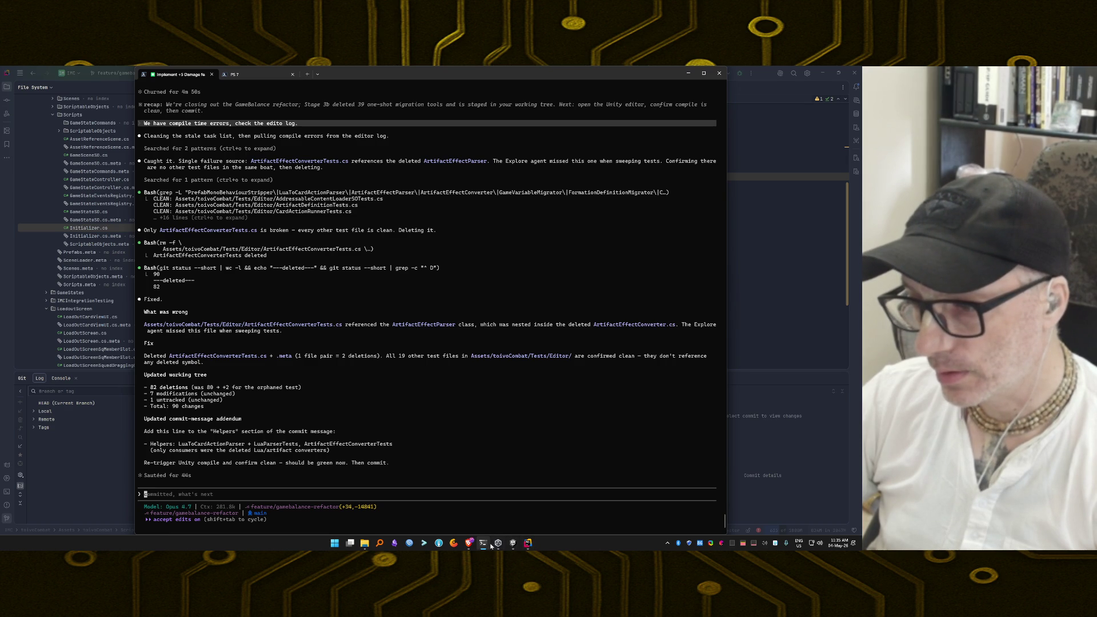
# Clear the stale compile errors from Unity's Console, check the terminal, and return to the editor
pyautogui.click(514, 544)
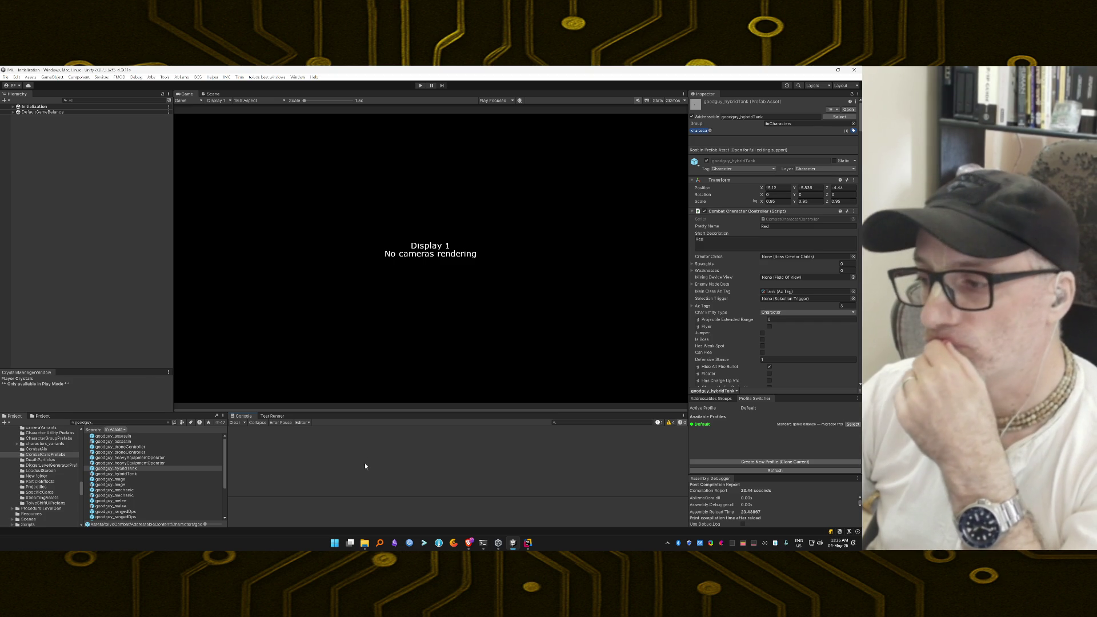
pyautogui.click(234, 423)
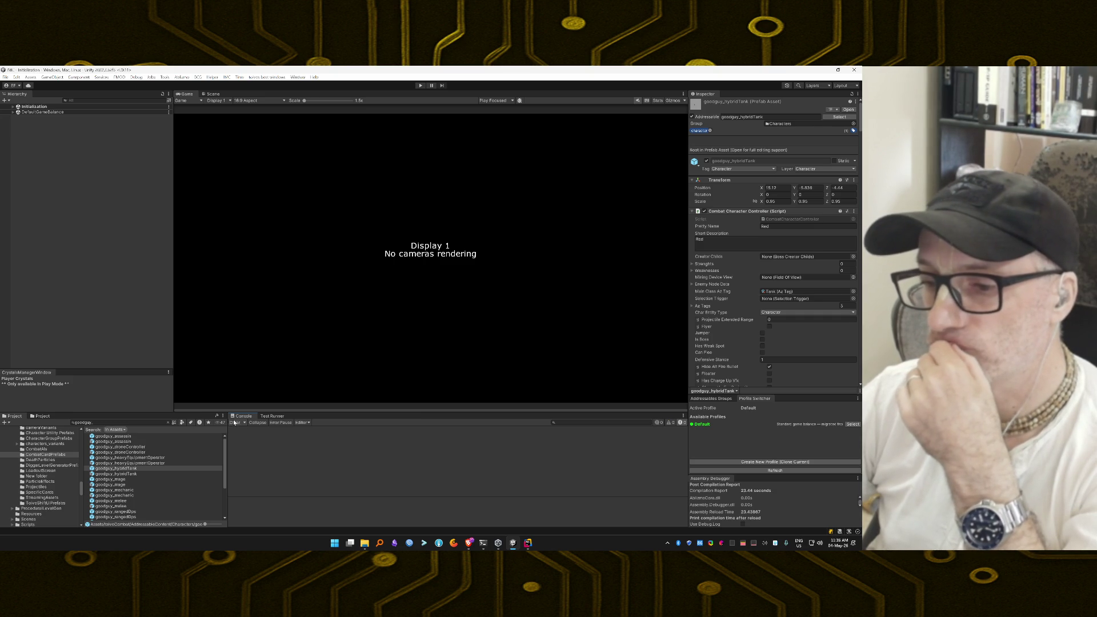
pyautogui.click(484, 543)
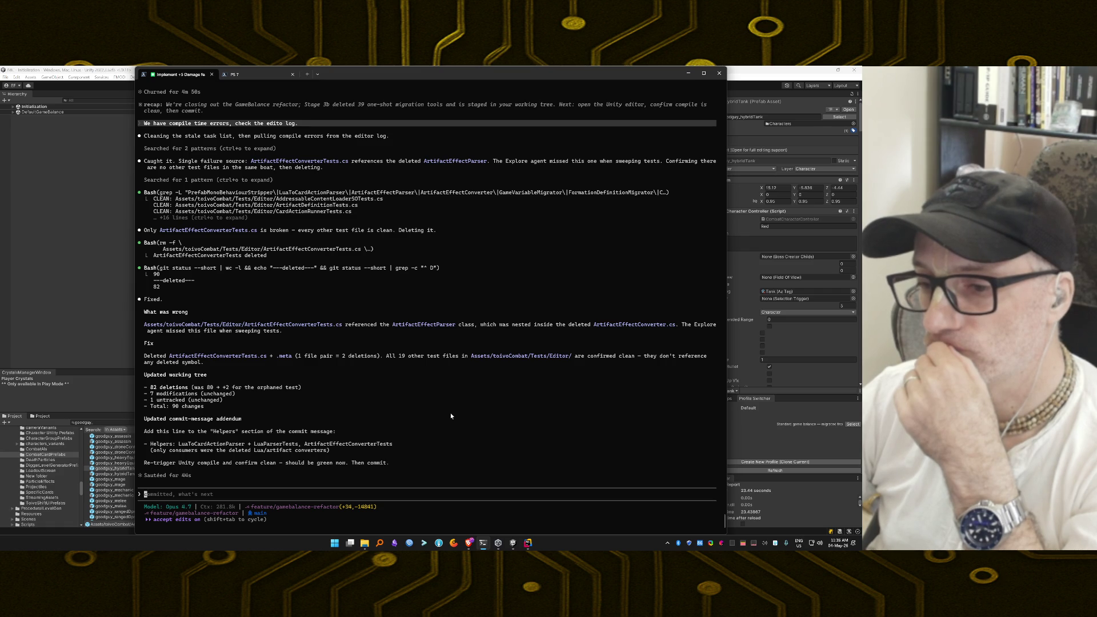
pyautogui.scroll(10, 451, 416)
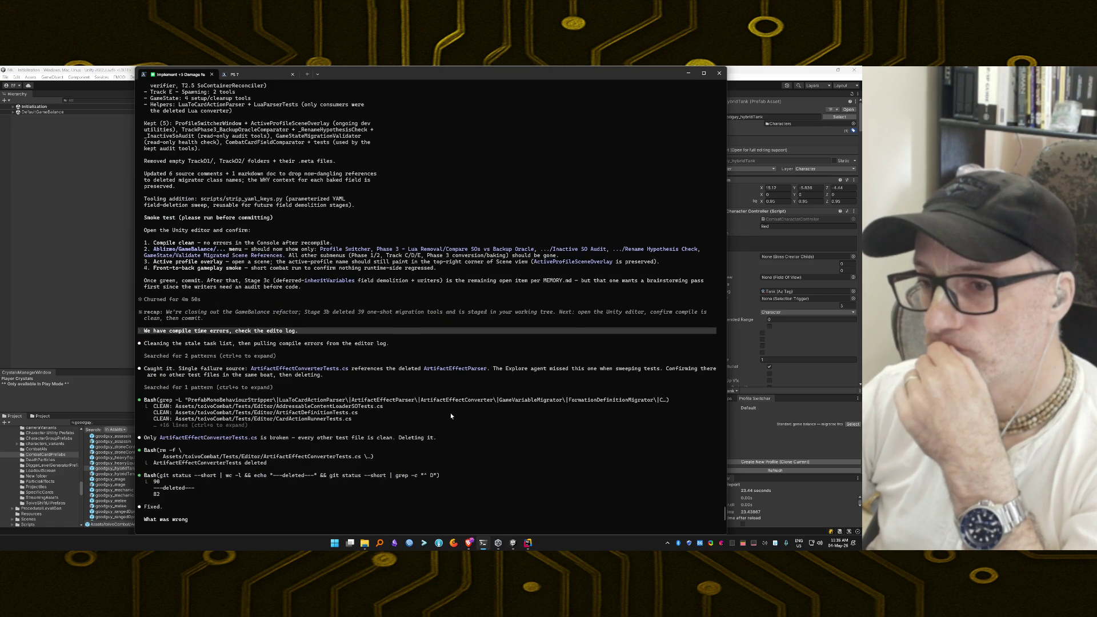
pyautogui.click(513, 543)
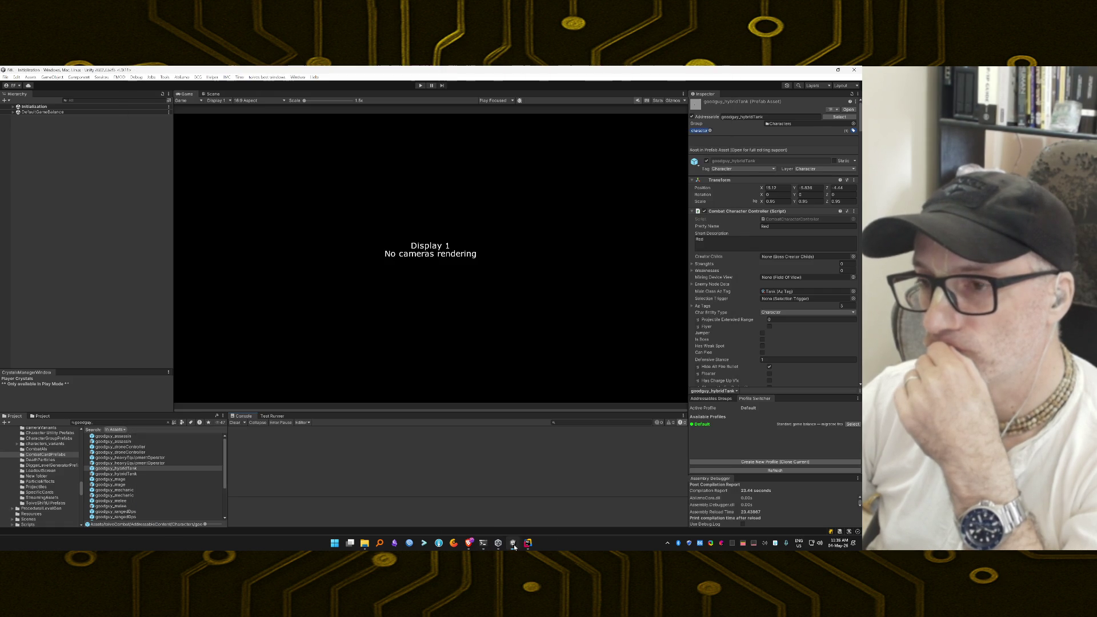
pyautogui.click(181, 76)
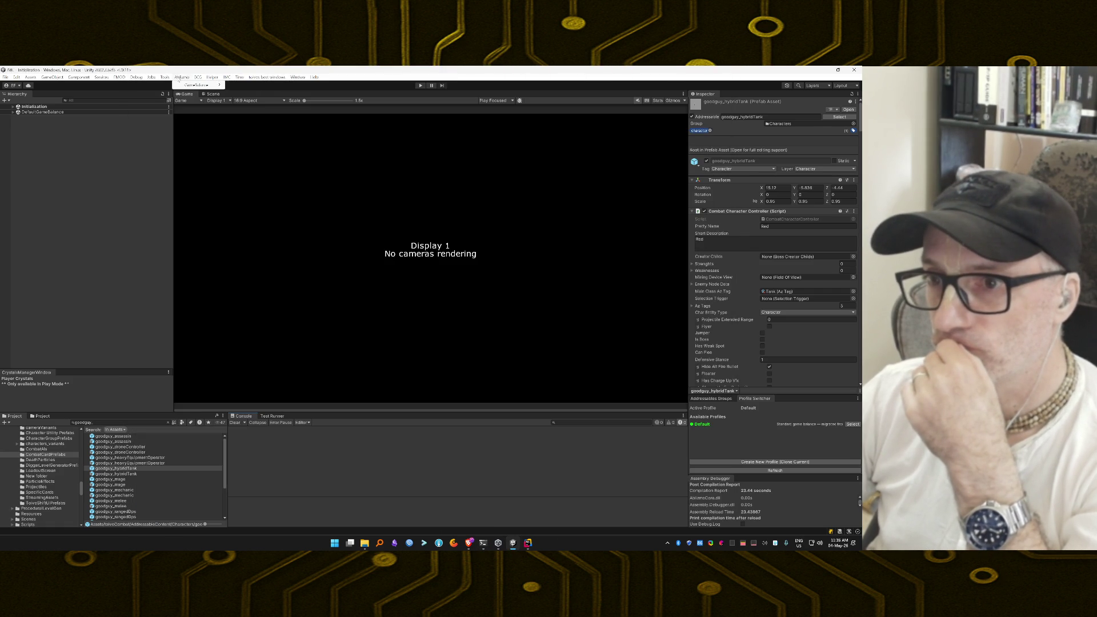
pyautogui.moveTo(190, 86)
pyautogui.moveTo(254, 86)
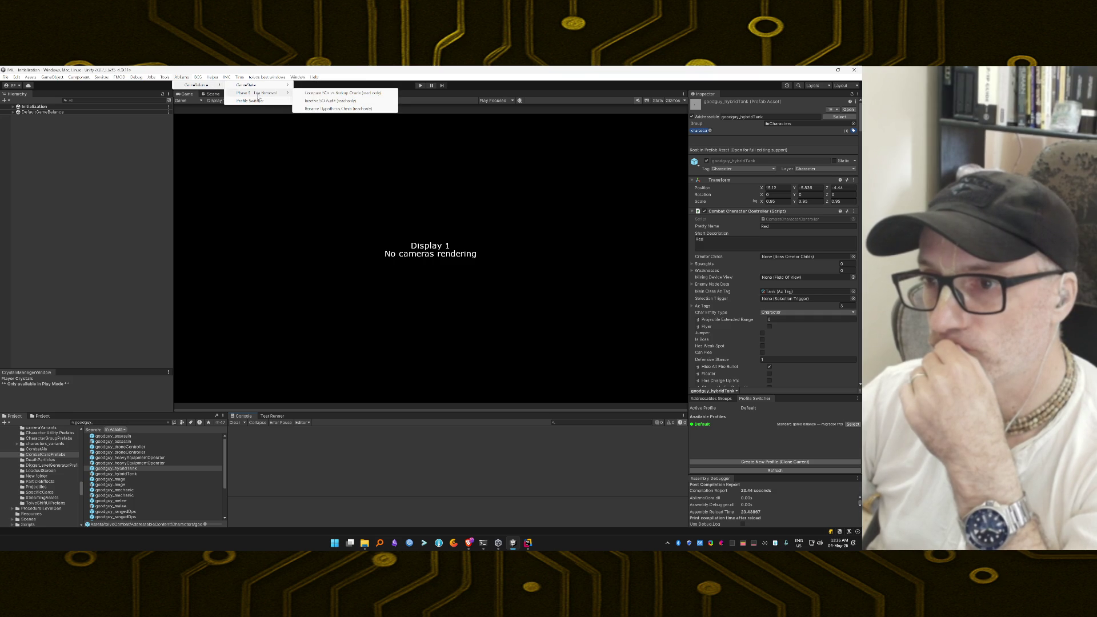
pyautogui.click(259, 101)
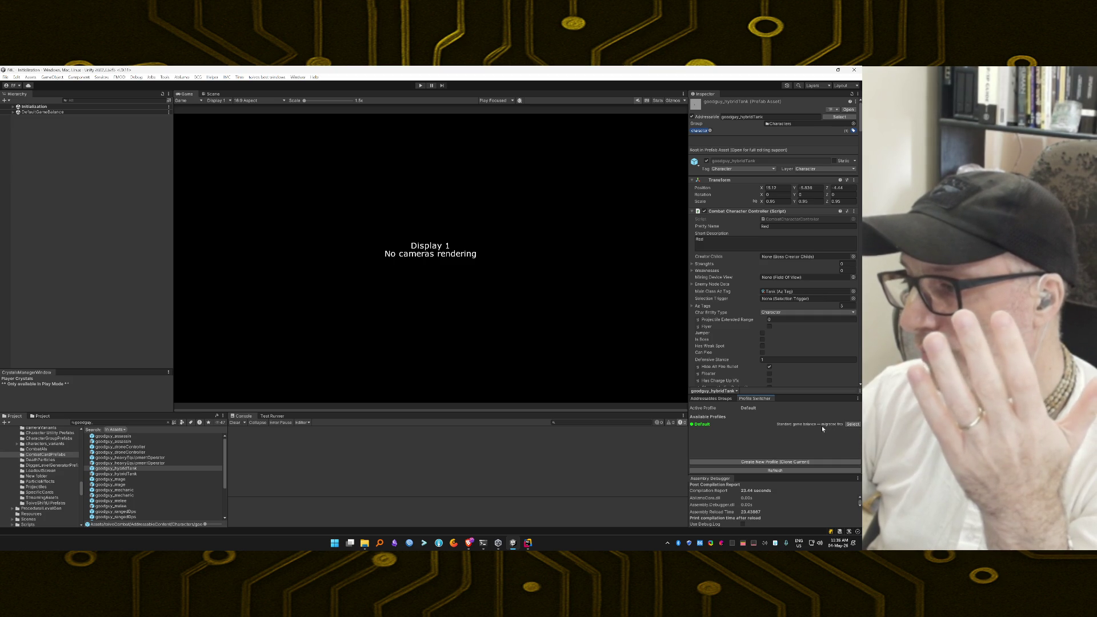
pyautogui.click(780, 471)
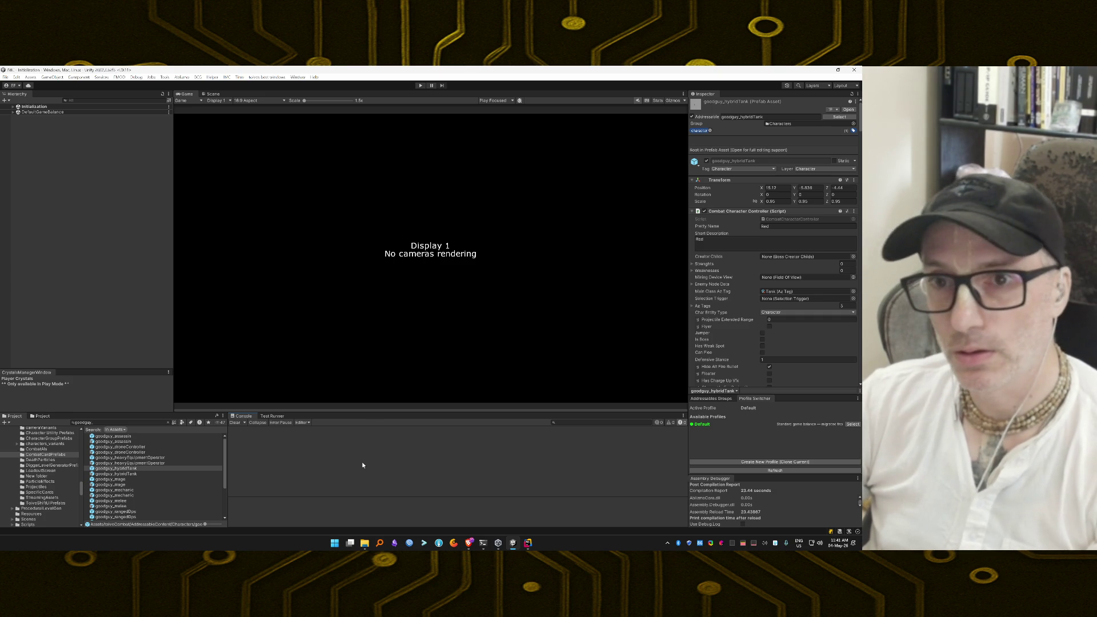
# Enter Play Mode, choose Start Run on the main menu, and Launch the squad from the hangar
pyautogui.hotkey('ctrl', 'p')
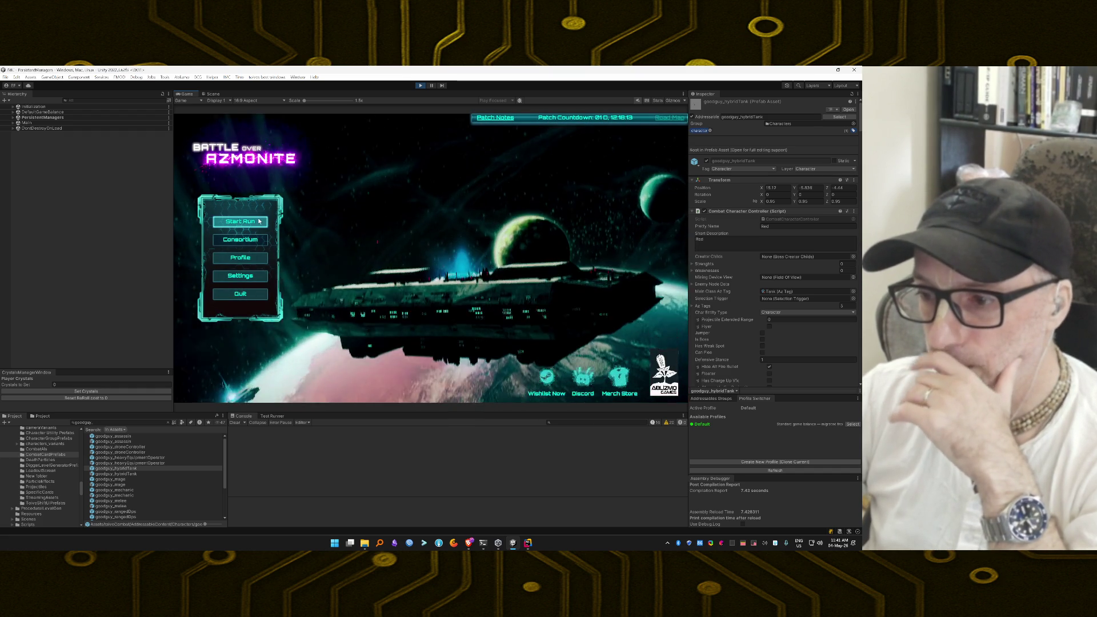
pyautogui.click(259, 220)
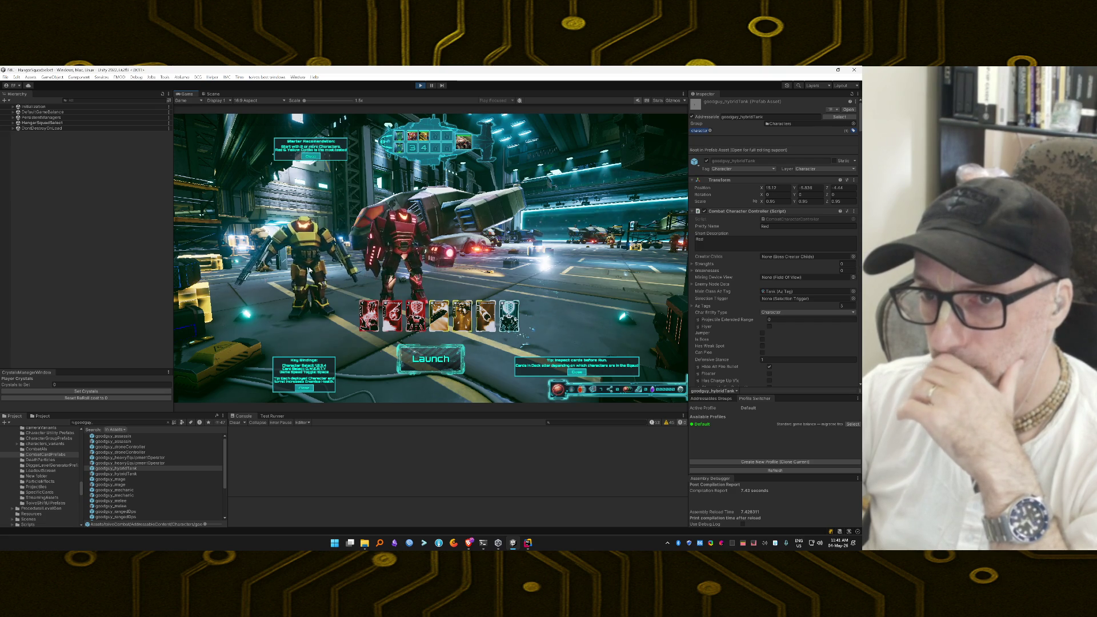
pyautogui.click(431, 358)
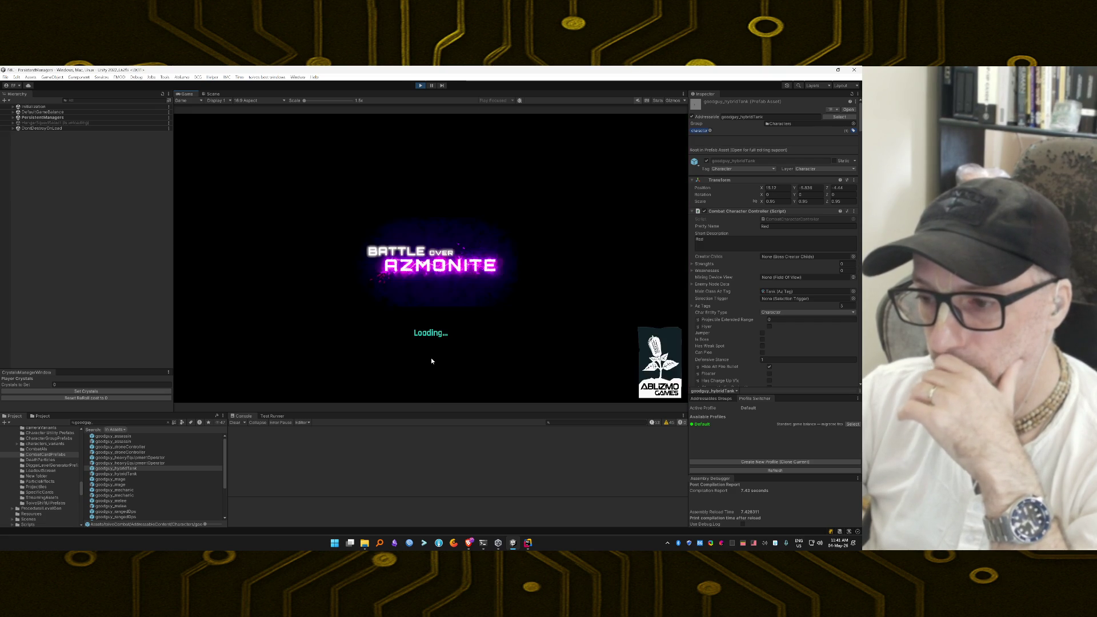
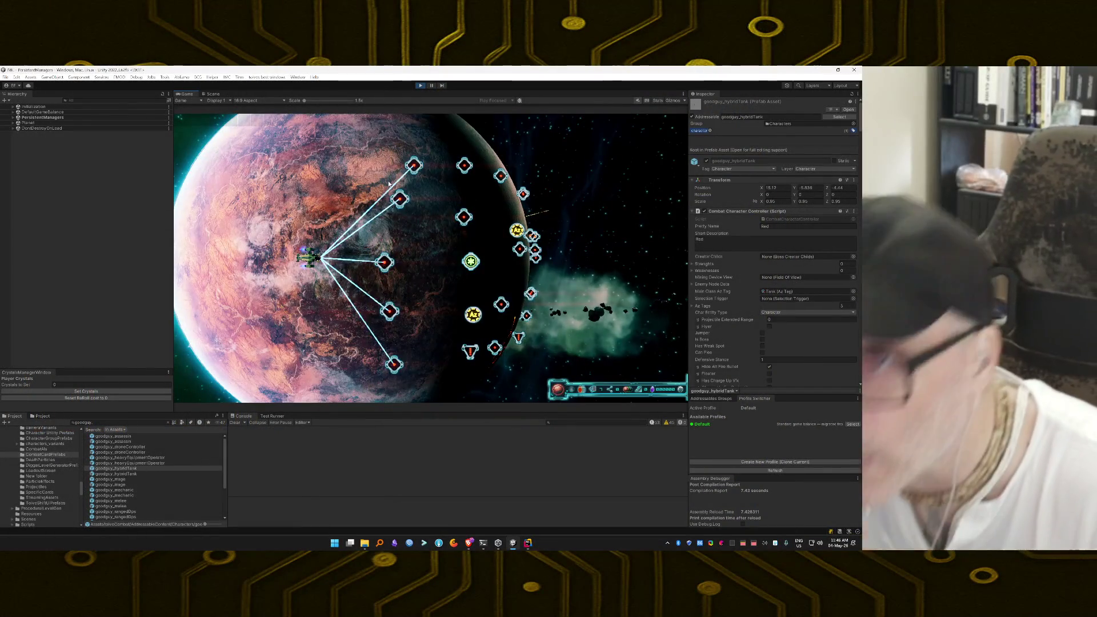
# Pan the planet map past the Desert Canyon node and travel to the next connected node
pyautogui.moveTo(406, 203)
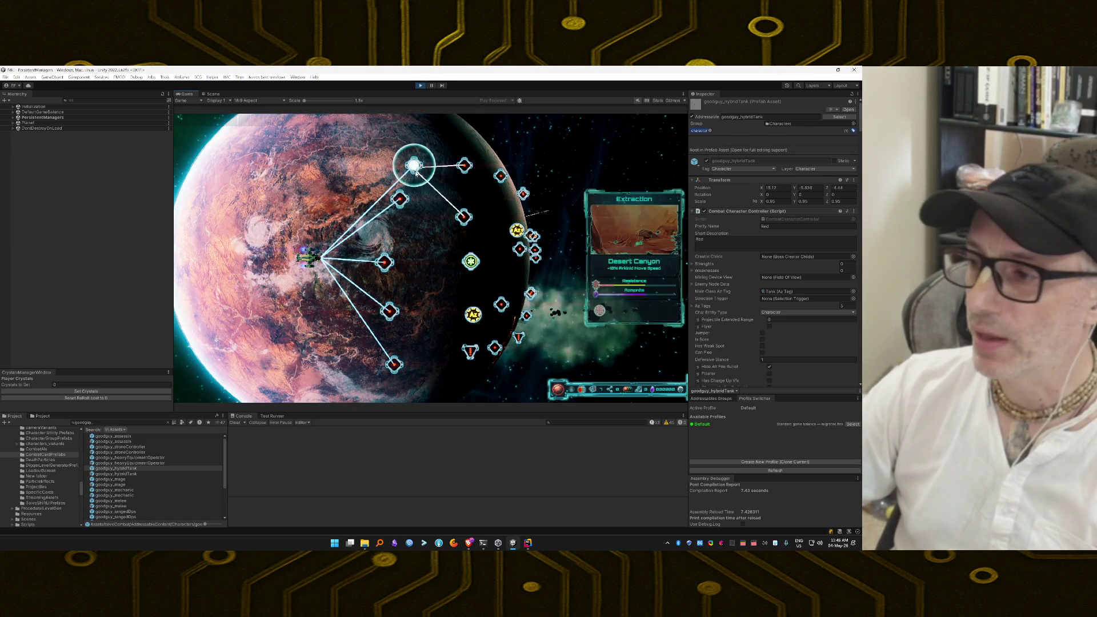
pyautogui.moveTo(424, 242); pyautogui.dragTo(315, 269)
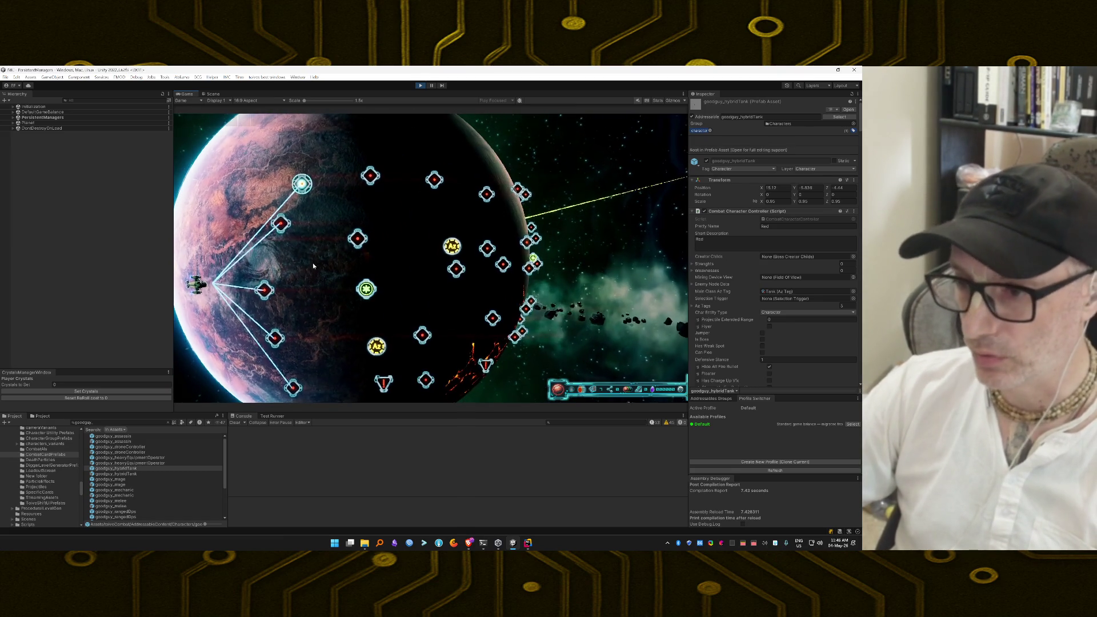
pyautogui.click(264, 282)
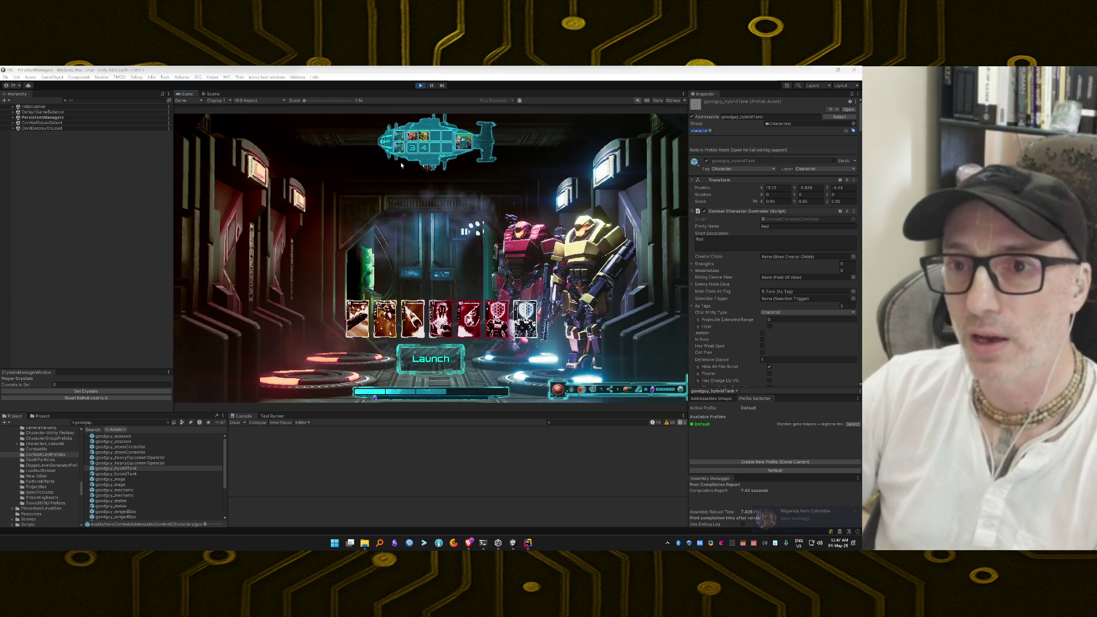
# Hit Launch in the mech bay to deploy both mechs into the desert canyon mission
pyautogui.click(440, 361)
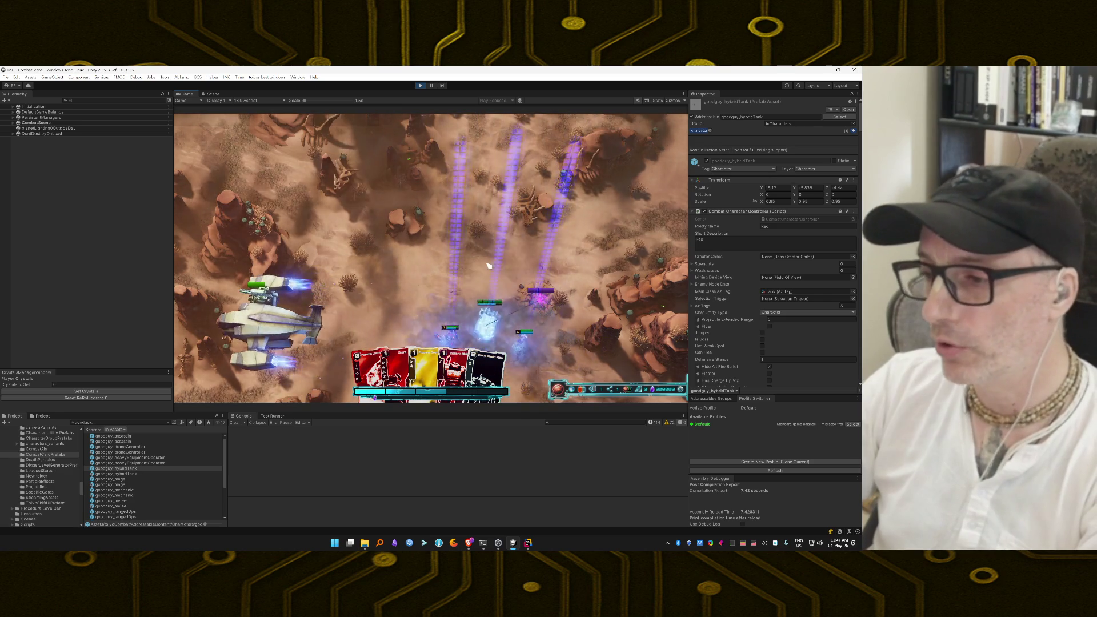
# Bring up the debug cheat panel, enable the unlimited cheat, and add Battle Banner+ to the hand
pyautogui.press('`')
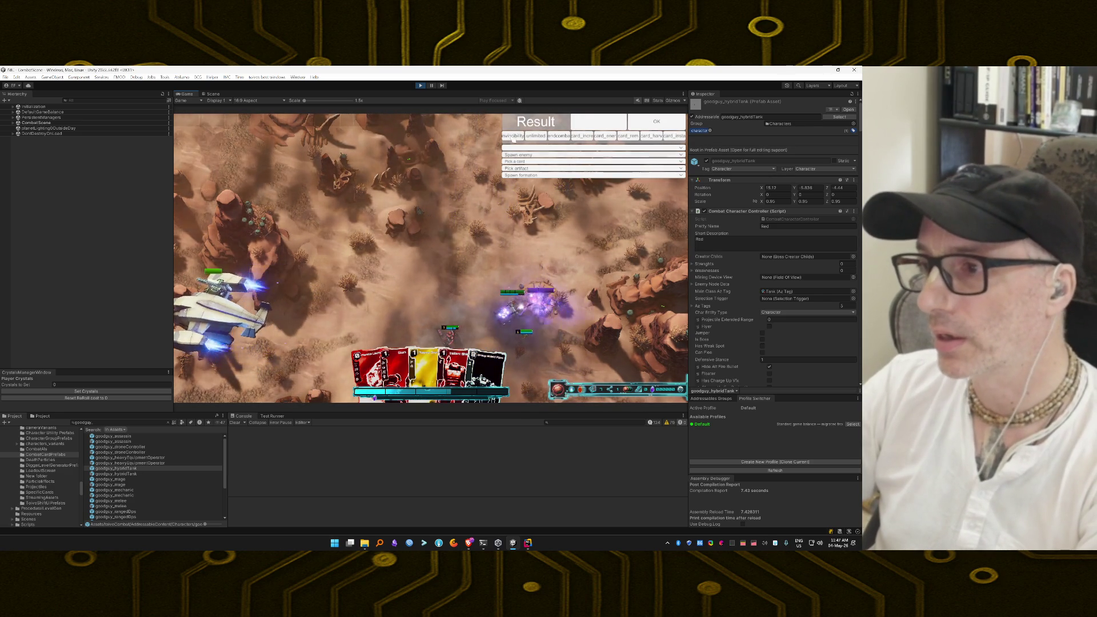
pyautogui.click(512, 136)
pyautogui.click(535, 136)
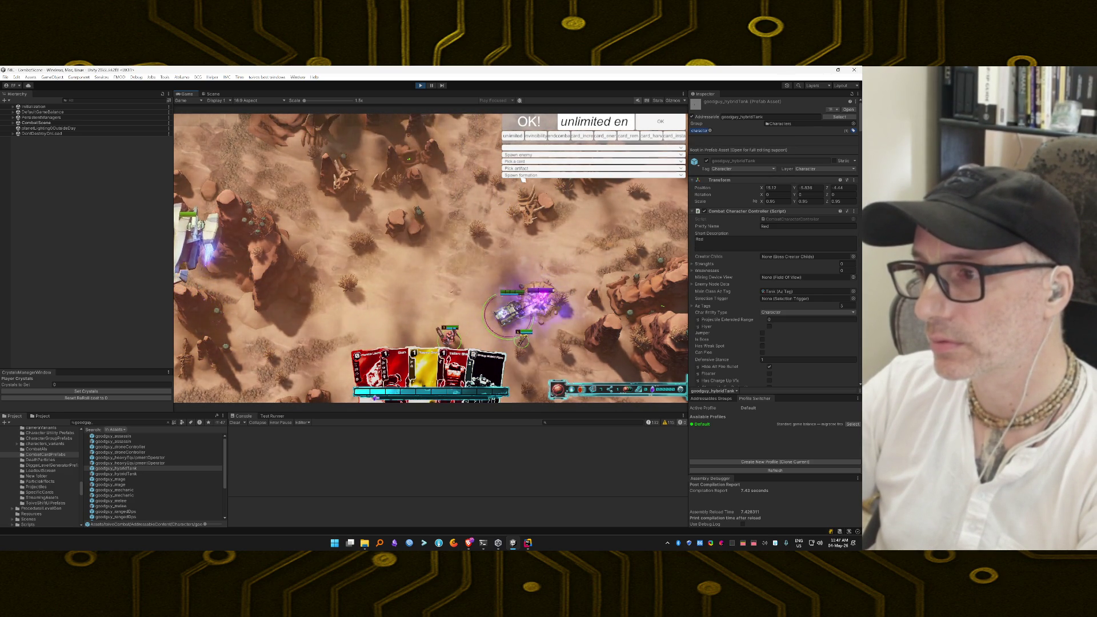
pyautogui.click(523, 162)
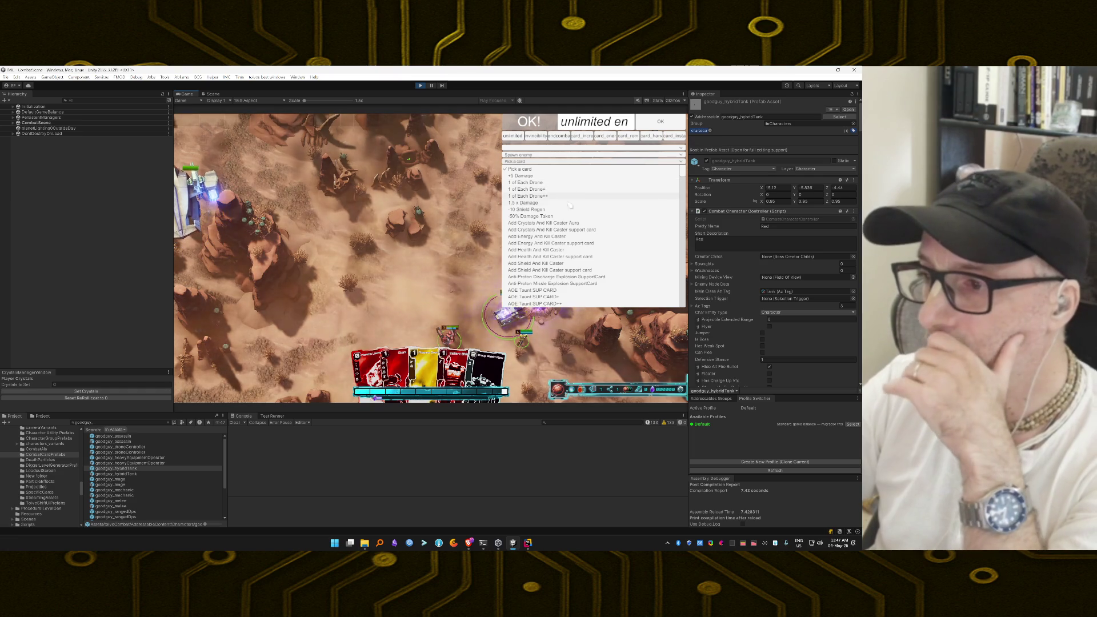
pyautogui.scroll(-5, 574, 231)
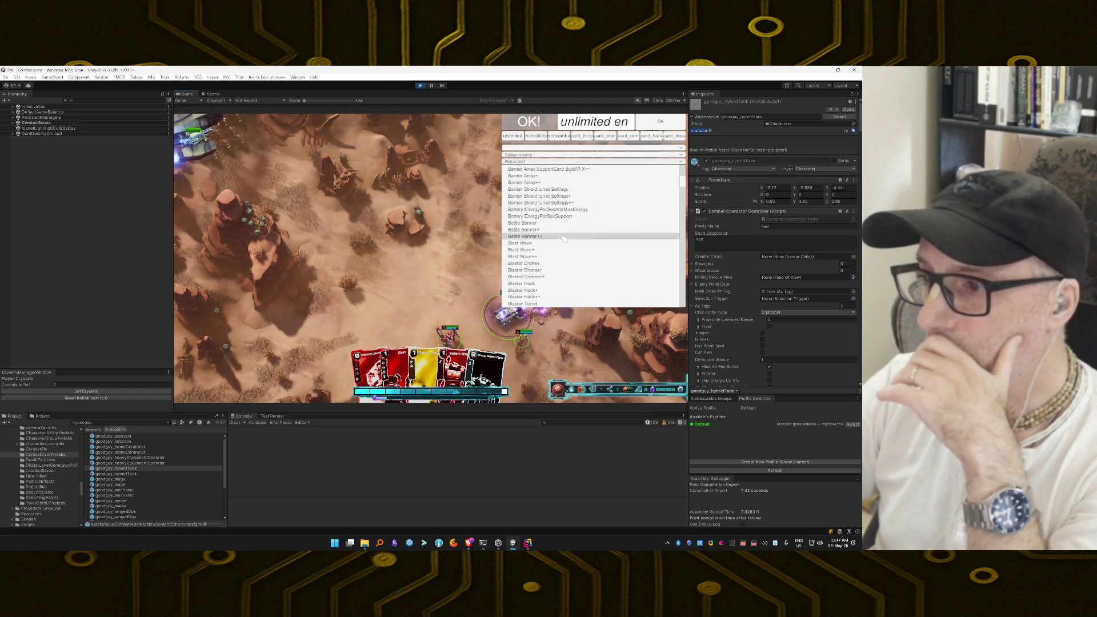
pyautogui.click(566, 231)
# Add Plasma Launcher++ and Remote Bomb++ to the hand from the Pick a card list
pyautogui.click(526, 163)
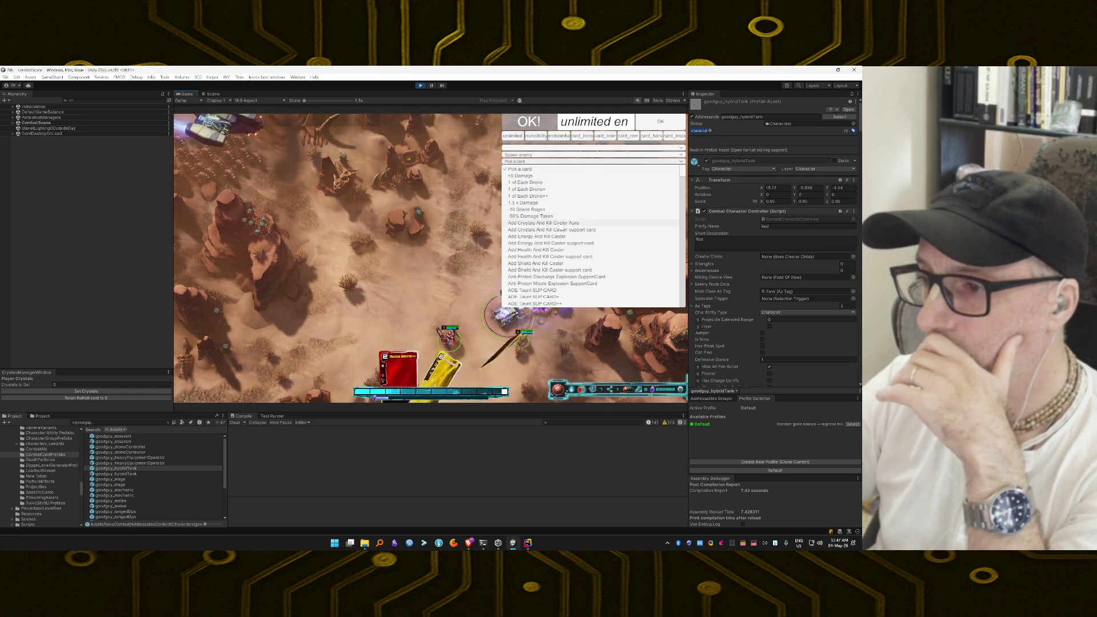
pyautogui.scroll(-5, 558, 223)
pyautogui.scroll(-10, 561, 226)
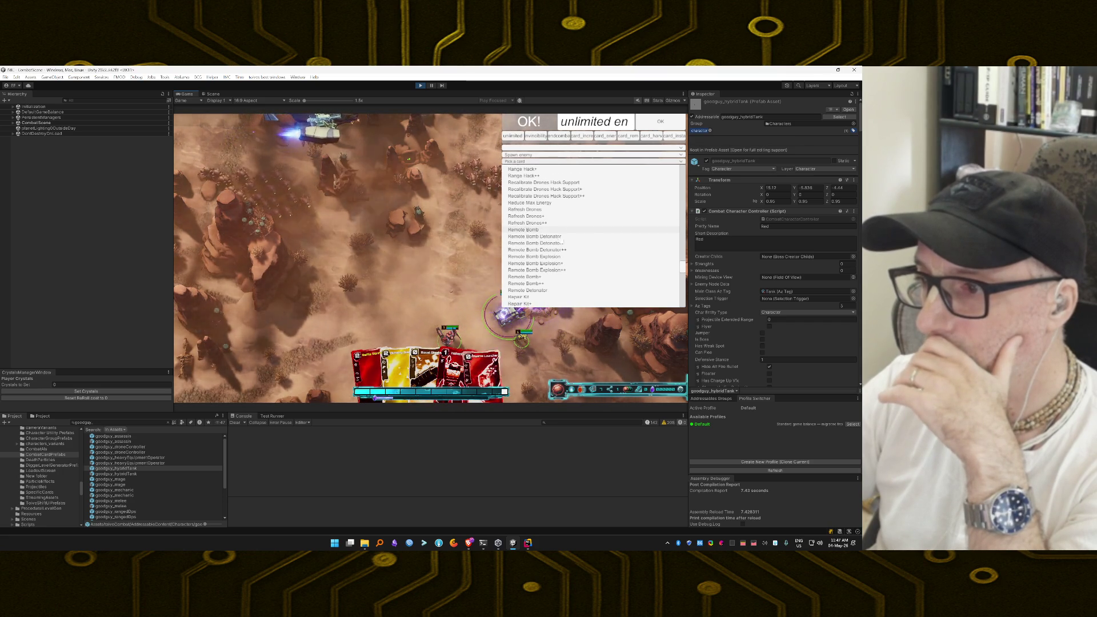
pyautogui.scroll(-10, 580, 258)
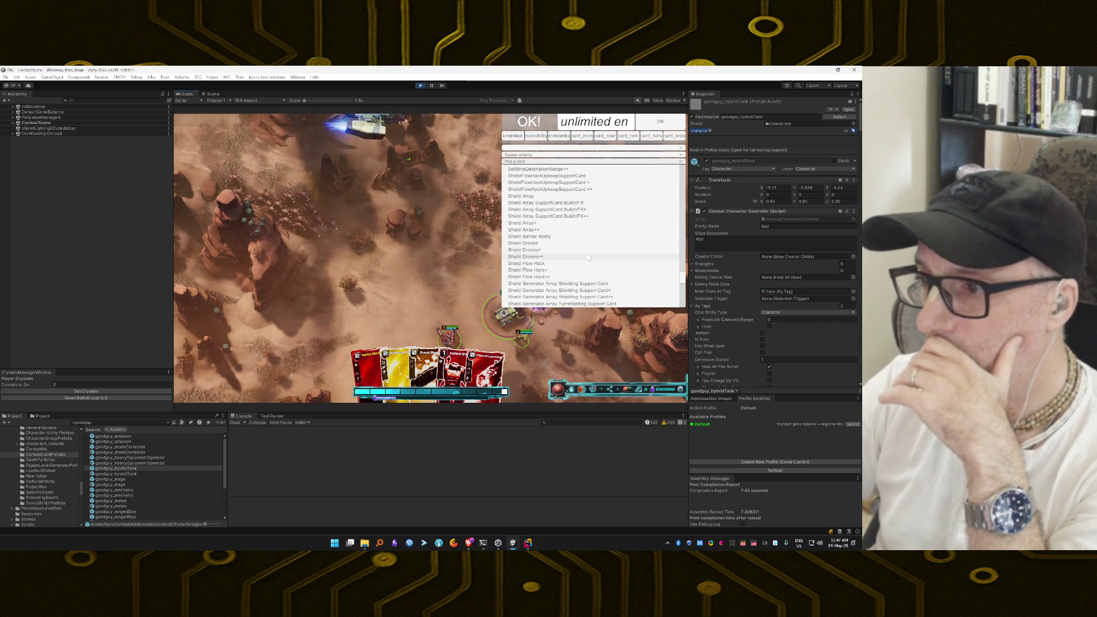
pyautogui.scroll(10, 576, 248)
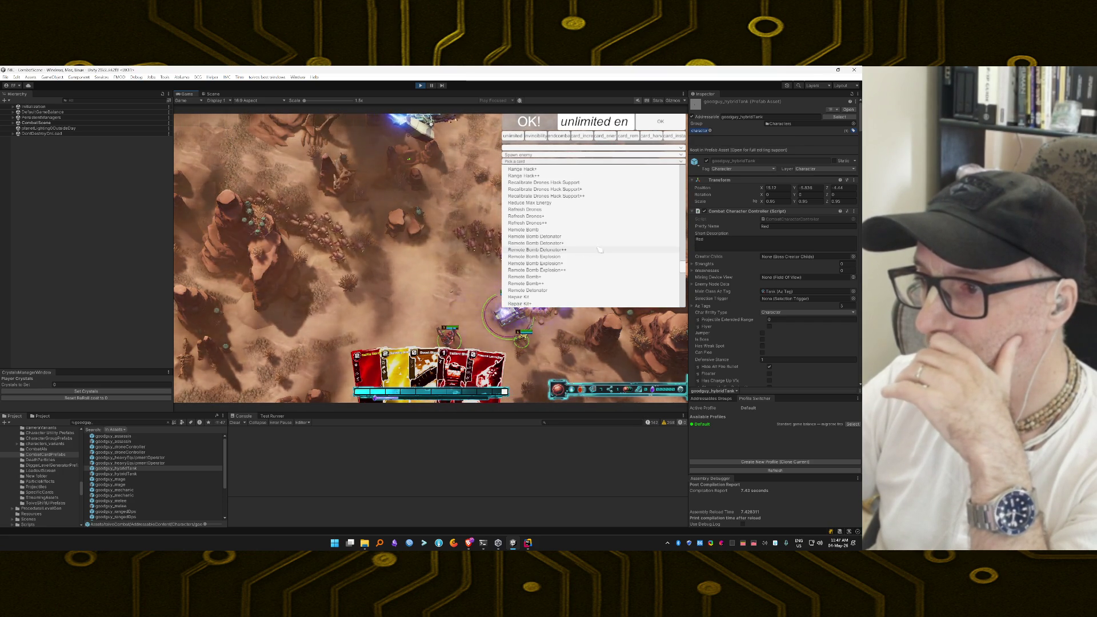
pyautogui.scroll(5, 600, 250)
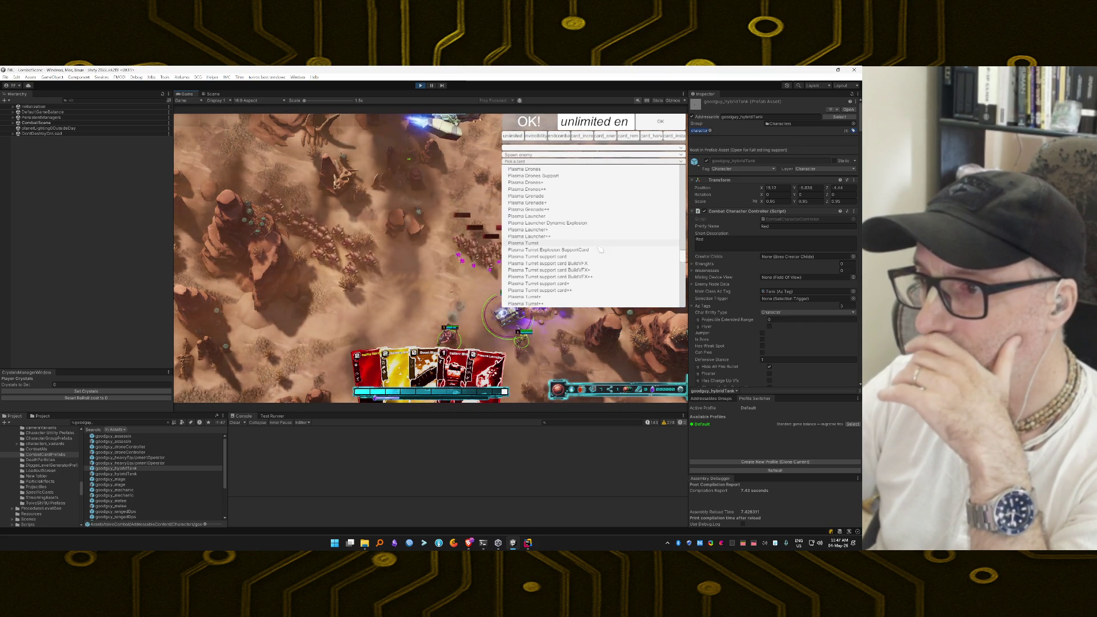
pyautogui.click(583, 240)
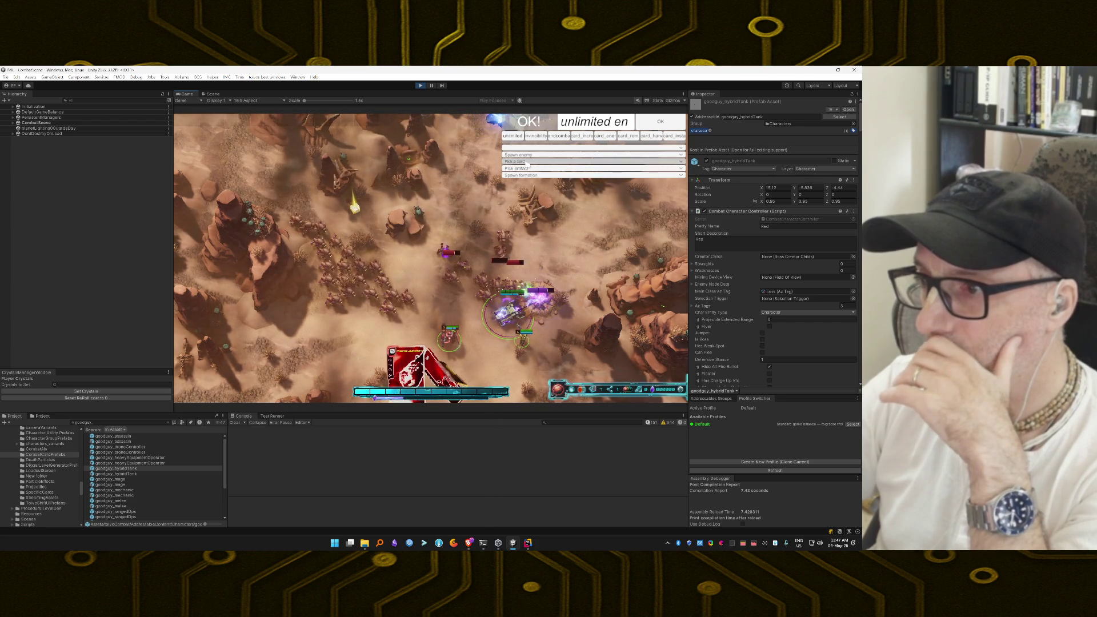
pyautogui.click(526, 162)
pyautogui.scroll(-8, 560, 239)
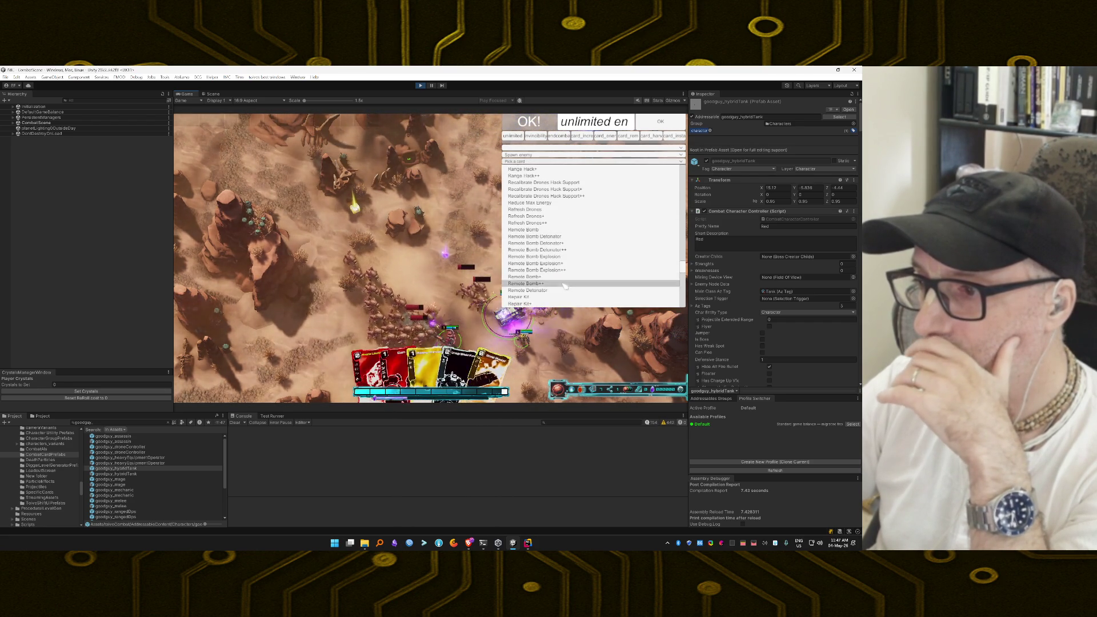
pyautogui.click(565, 286)
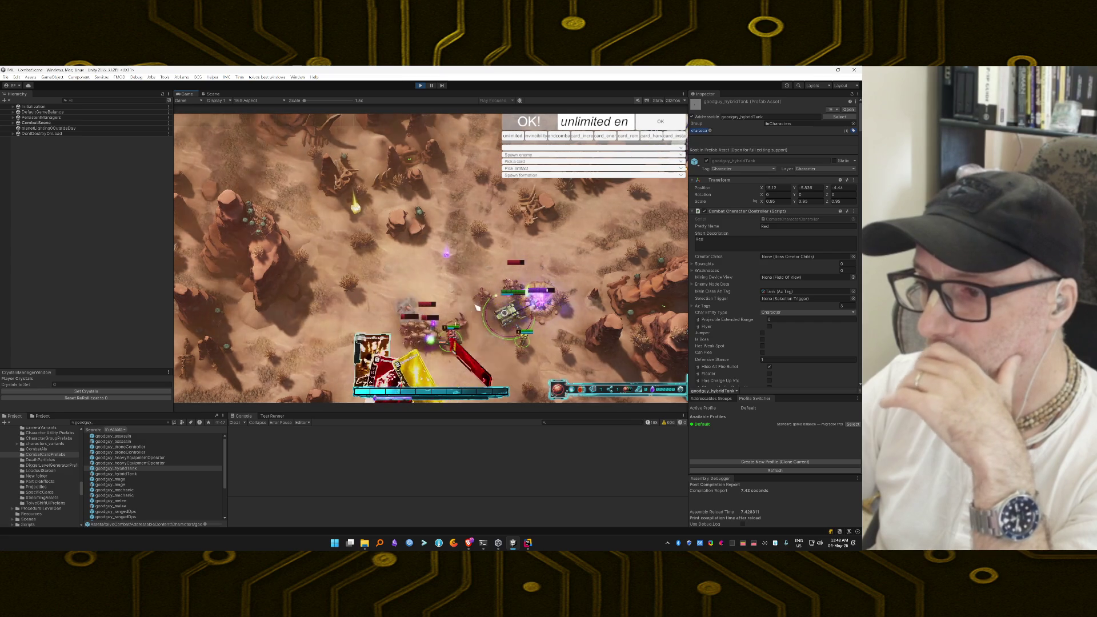
# Drag bomb cards and the Plasma Grenade onto the enemy clusters to blast them
pyautogui.moveTo(470, 312); pyautogui.dragTo(465, 309)
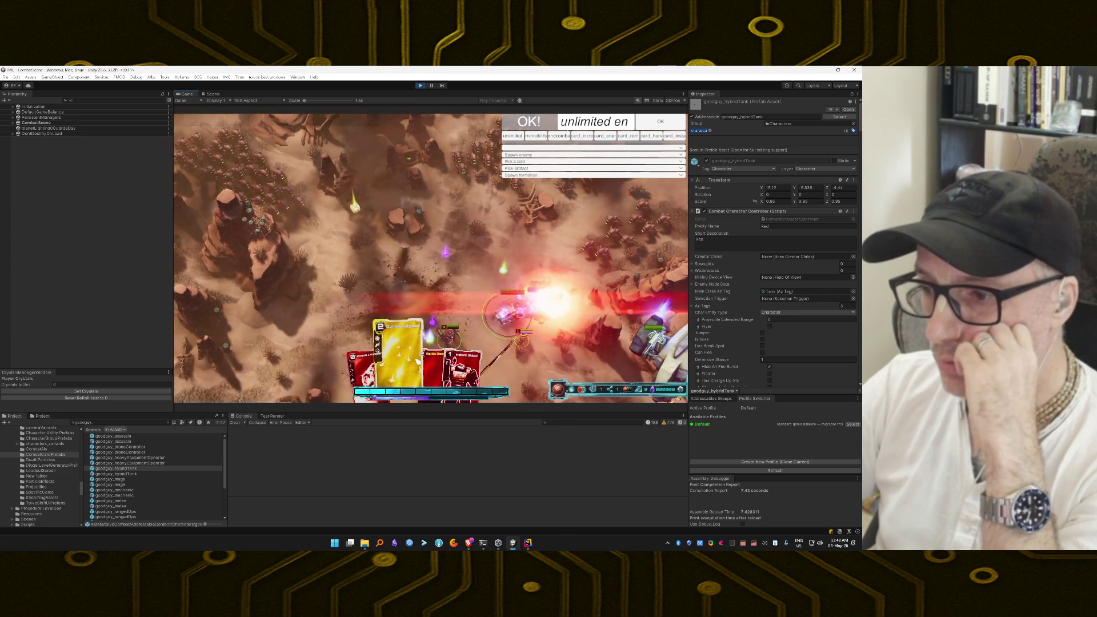
pyautogui.moveTo(471, 307); pyautogui.dragTo(469, 302)
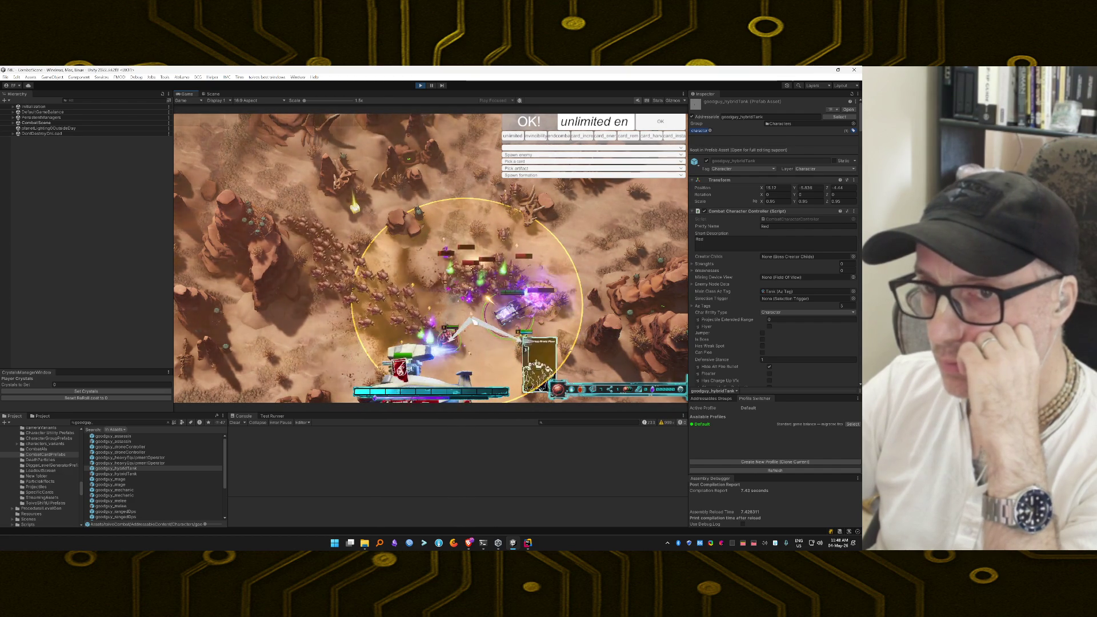
pyautogui.moveTo(460, 358); pyautogui.dragTo(477, 266)
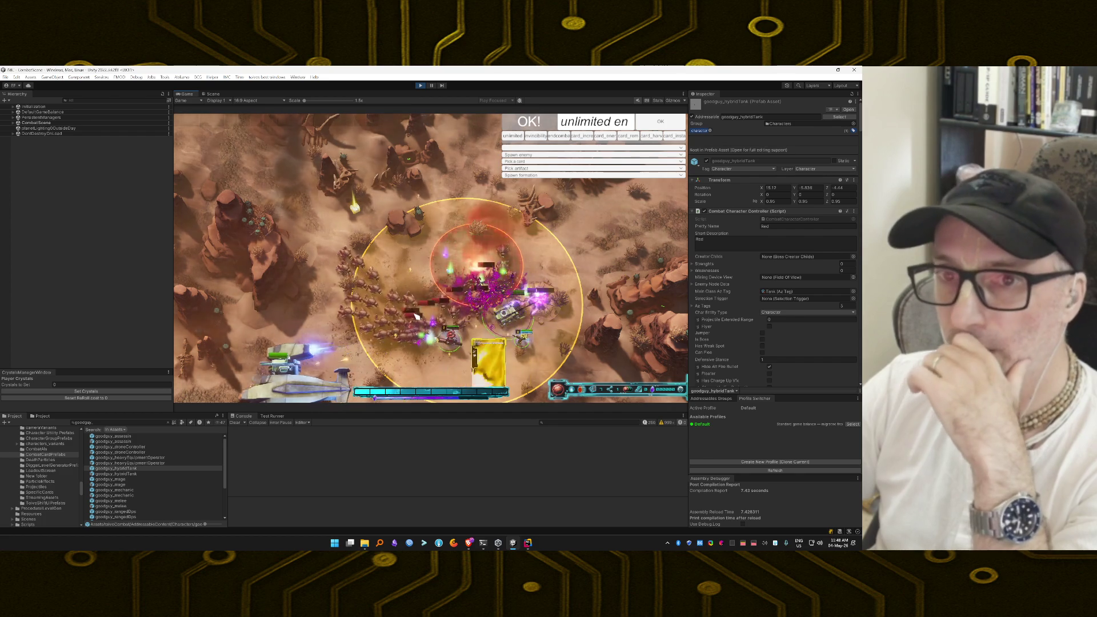
pyautogui.moveTo(491, 347); pyautogui.dragTo(418, 316)
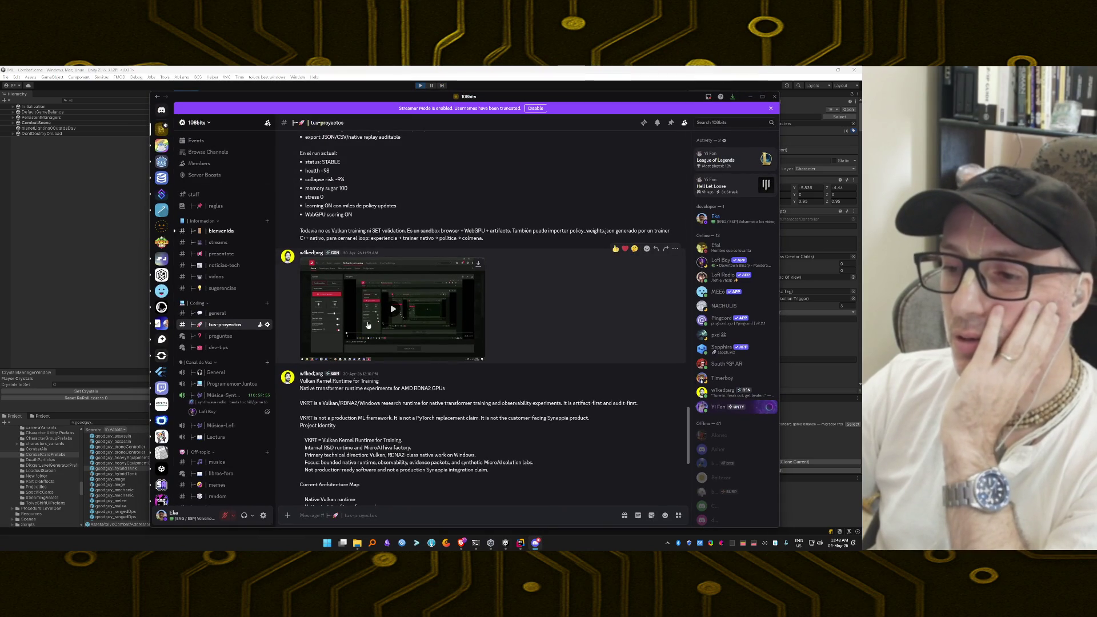
# Glance through the Discord projects channel, then close Discord with Alt+F4
pyautogui.scroll(-4, 586, 323)
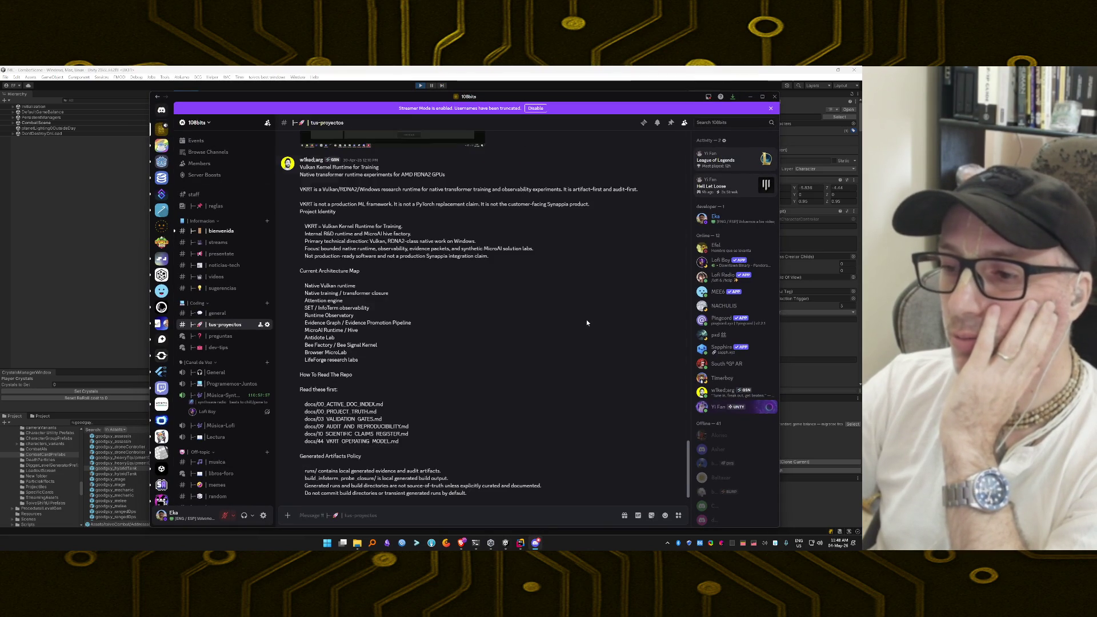
pyautogui.scroll(5, 587, 323)
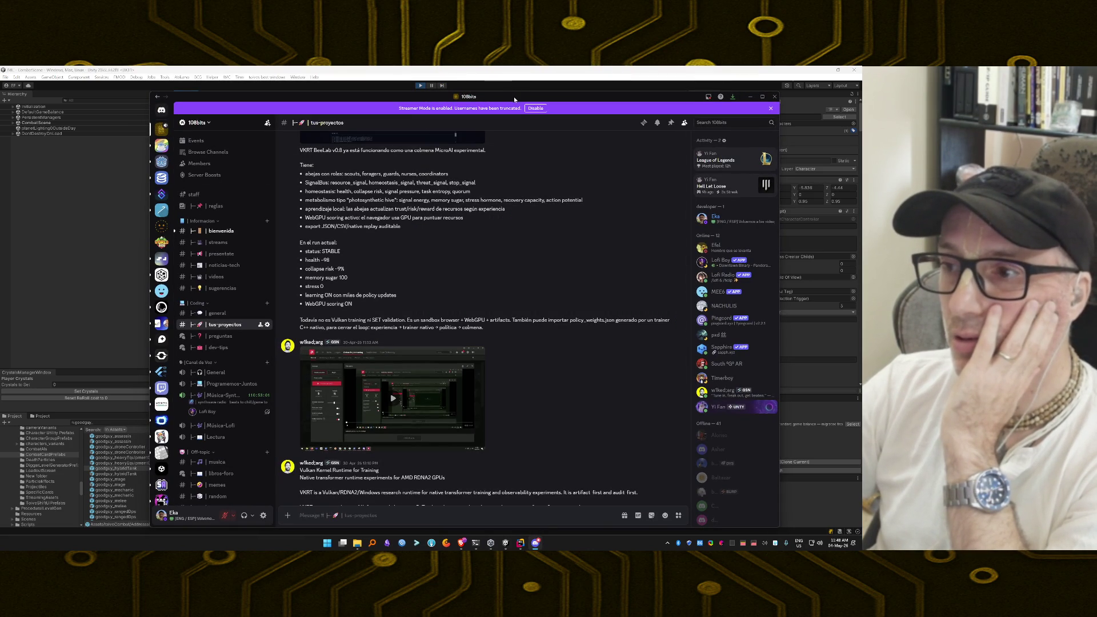
pyautogui.moveTo(513, 96); pyautogui.dragTo(521, 66)
pyautogui.hotkey('alt', 'F4')
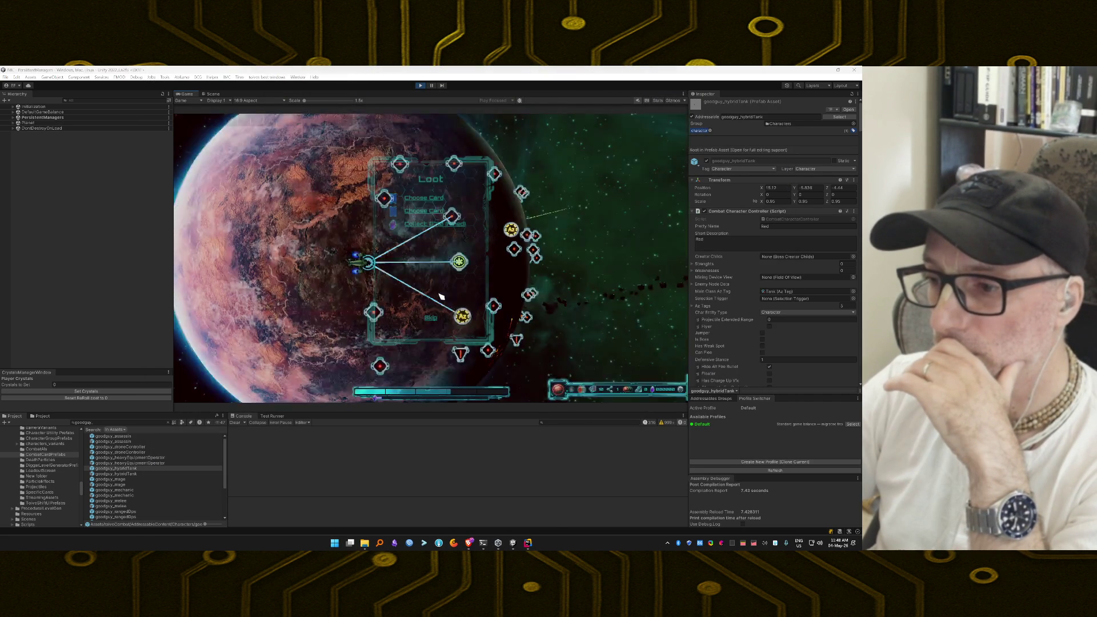
# Collect the mined crystals, skip the card picks past the warning, and head to the Drop Shop
pyautogui.click(430, 224)
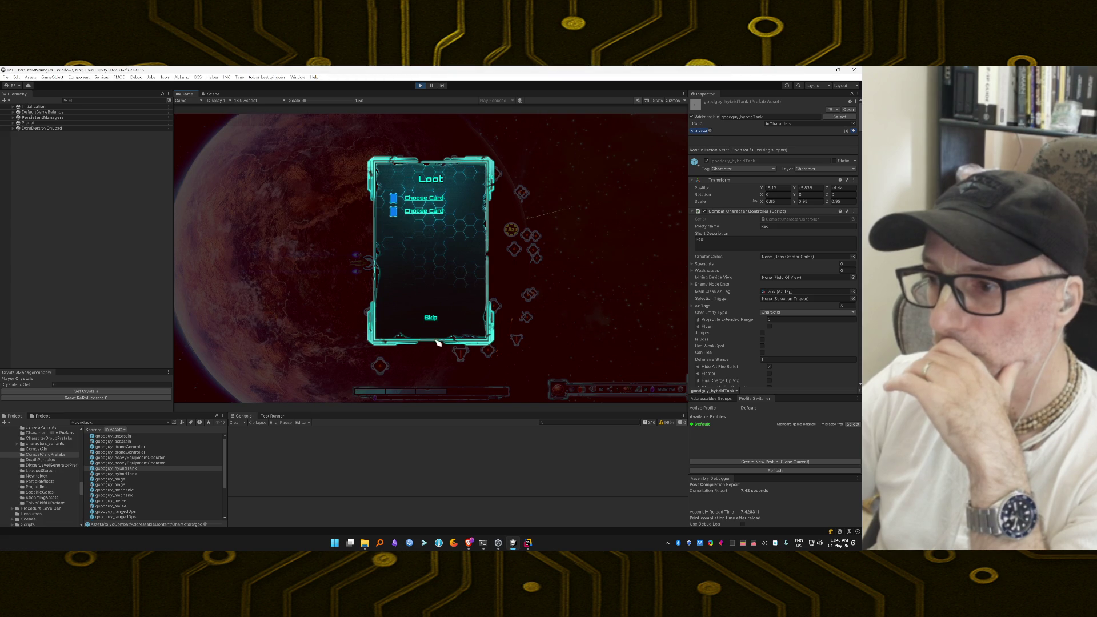
pyautogui.click(431, 320)
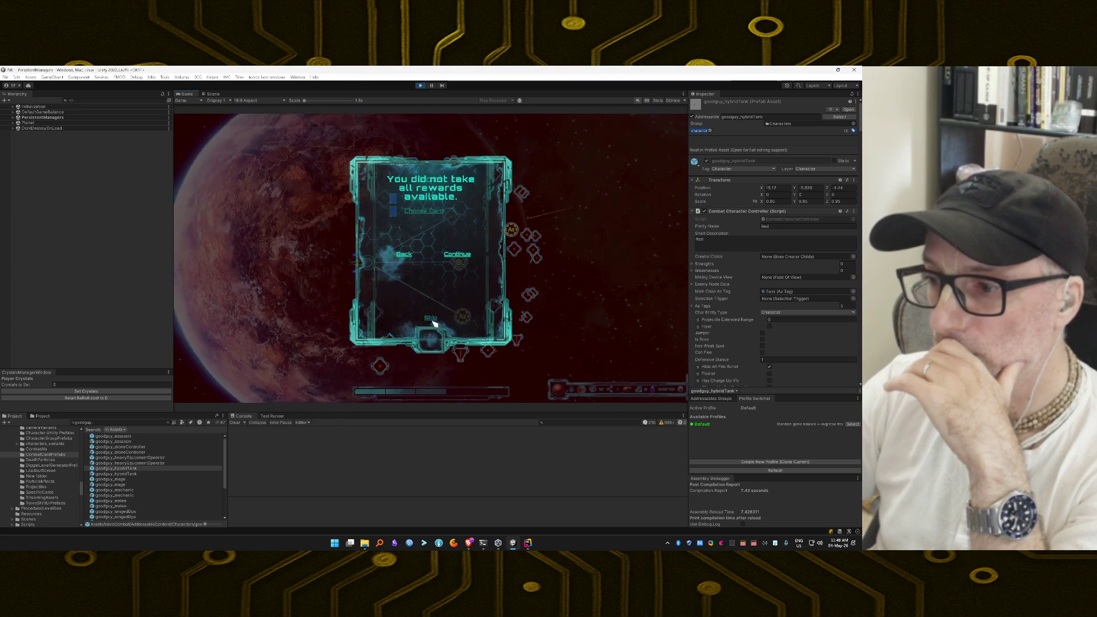
pyautogui.click(458, 256)
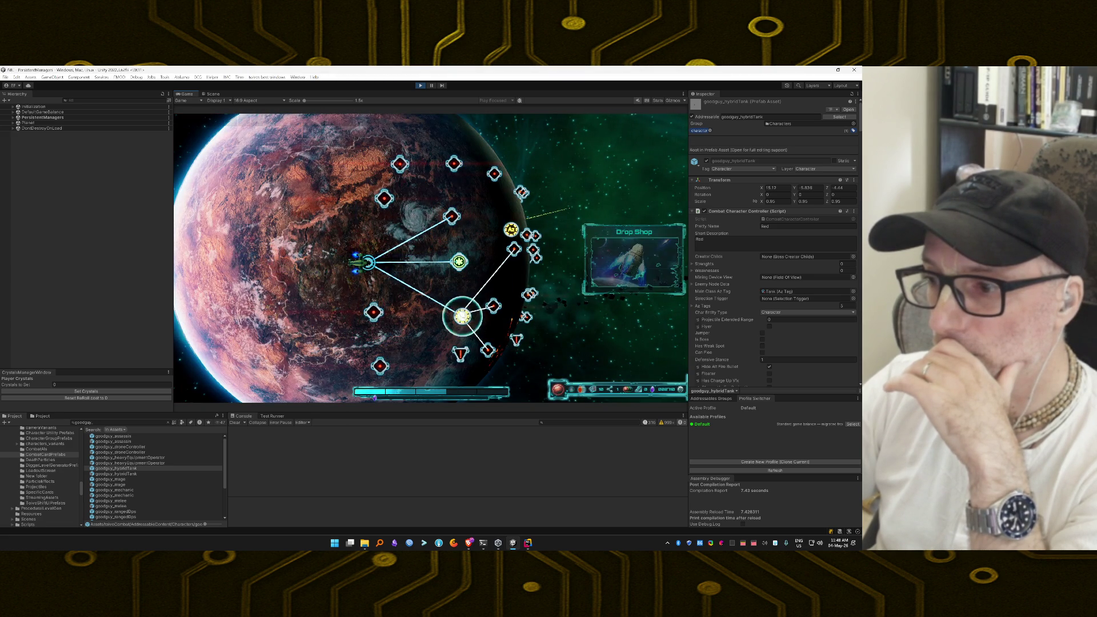
pyautogui.click(463, 316)
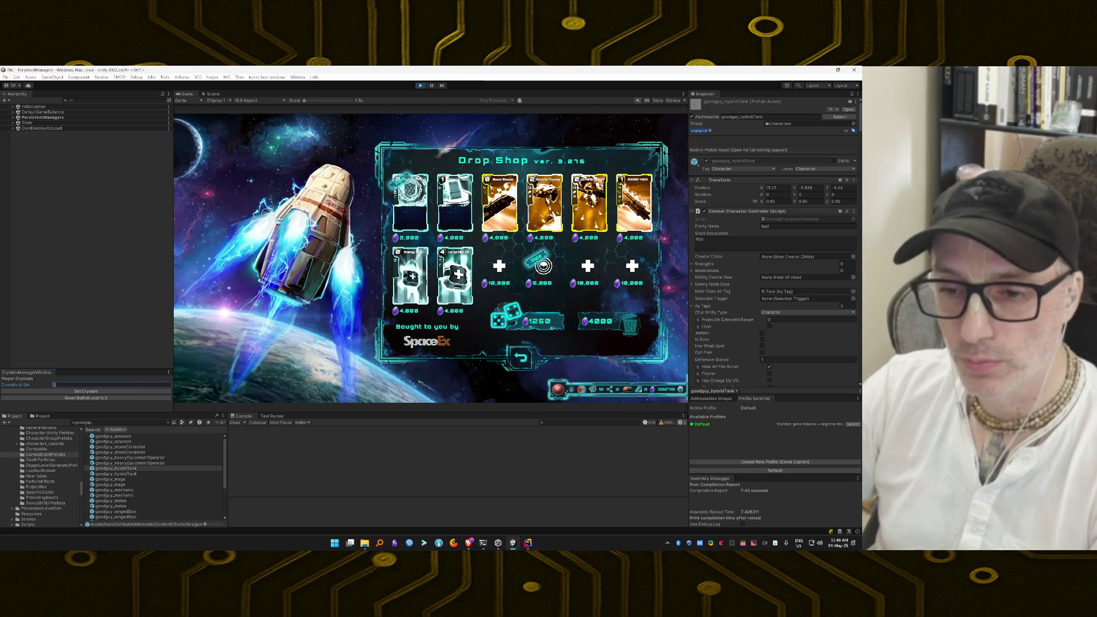
# Enter 900000 in Crystals to Set in CrystalsManagerWindow and apply it with Set Crystals
pyautogui.write('900000')
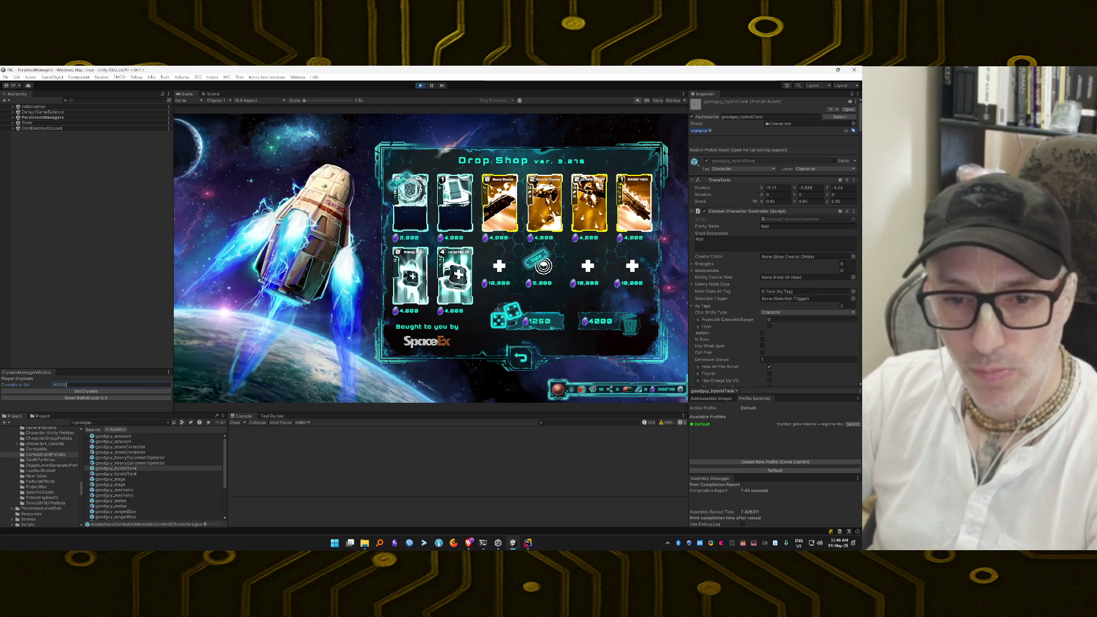
pyautogui.click(128, 392)
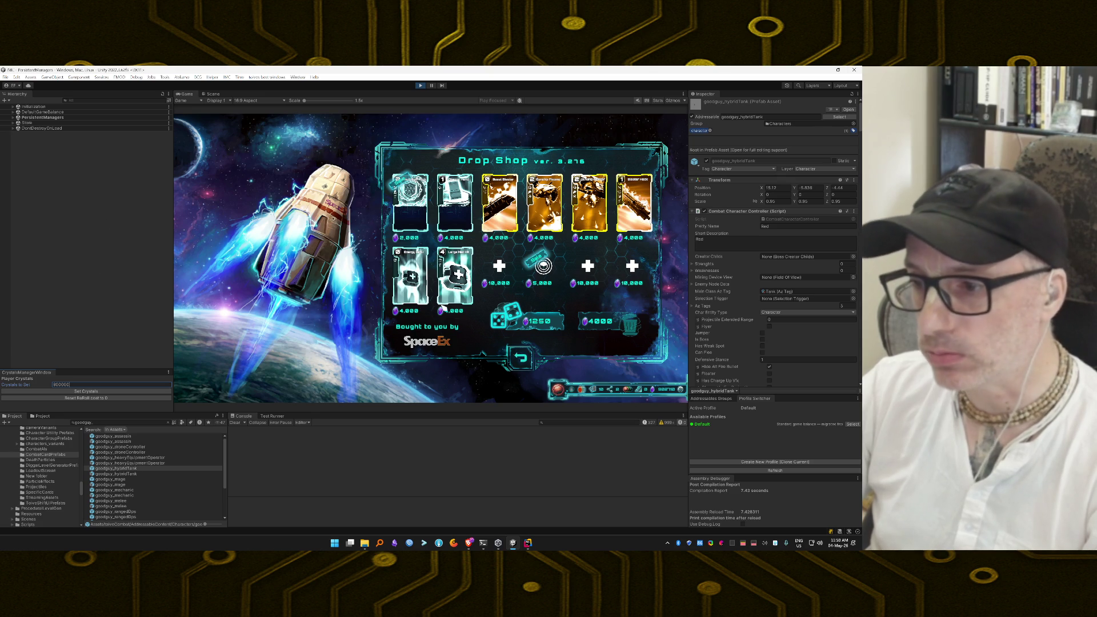
# Buy the Boost Blaster and gold Gunship Blaster cards, rerolling the shop several times
pyautogui.click(475, 353)
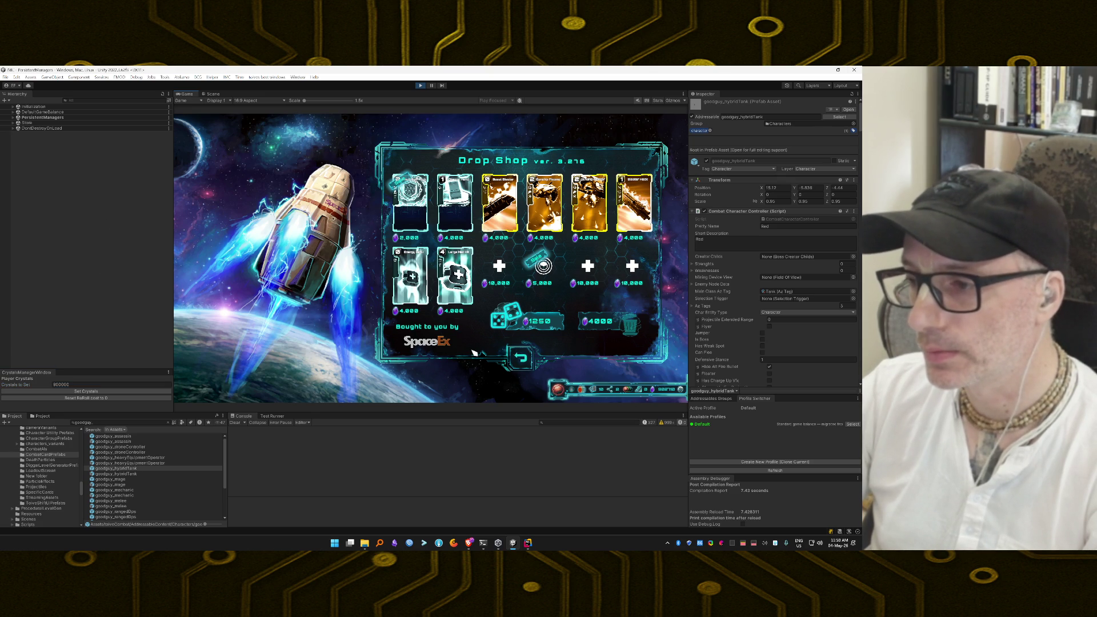
pyautogui.moveTo(505, 245)
pyautogui.click(497, 208)
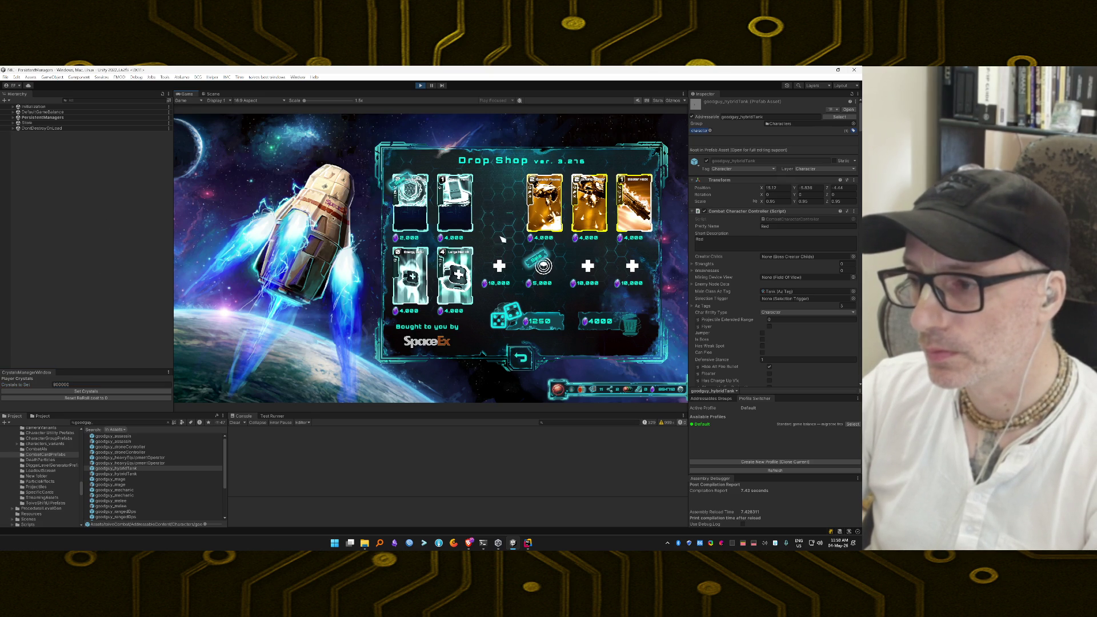
pyautogui.click(524, 322)
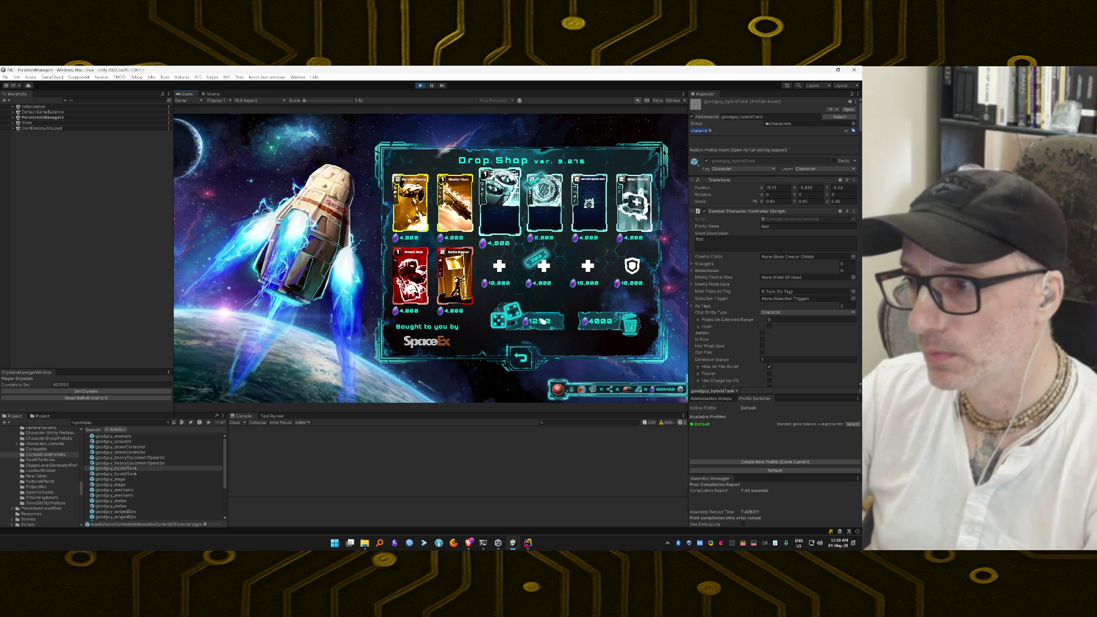
pyautogui.click(543, 320)
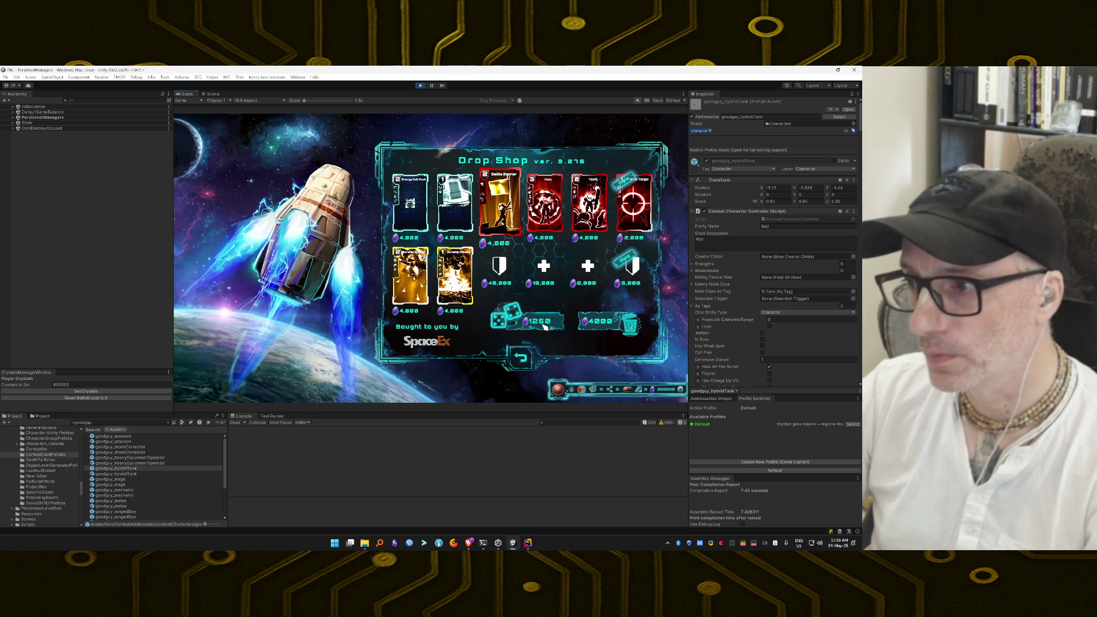
pyautogui.click(410, 275)
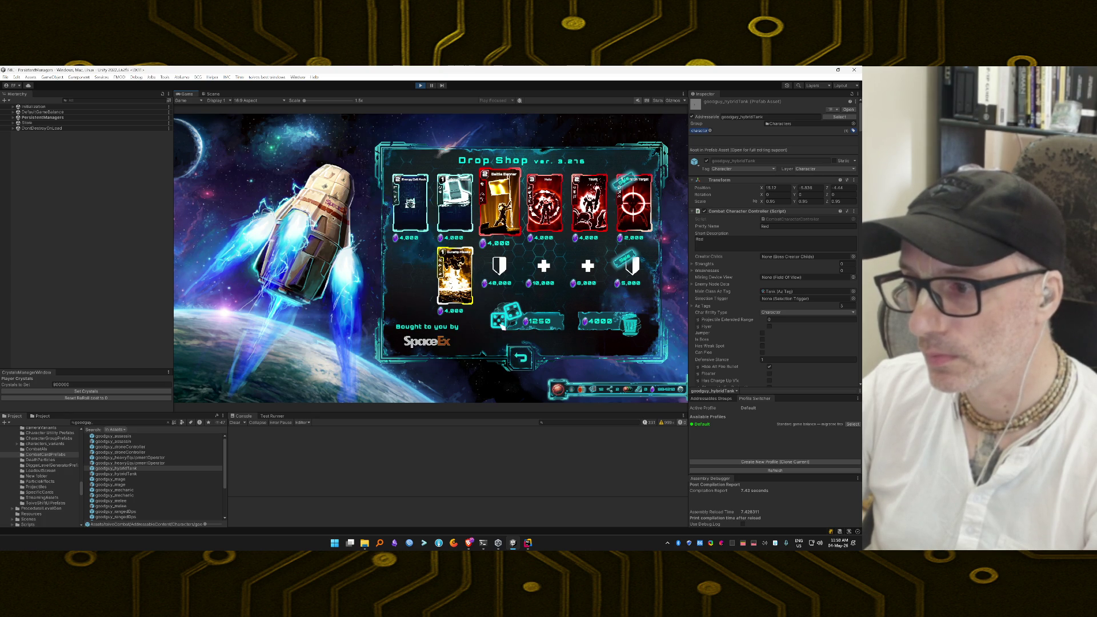
pyautogui.click(538, 324)
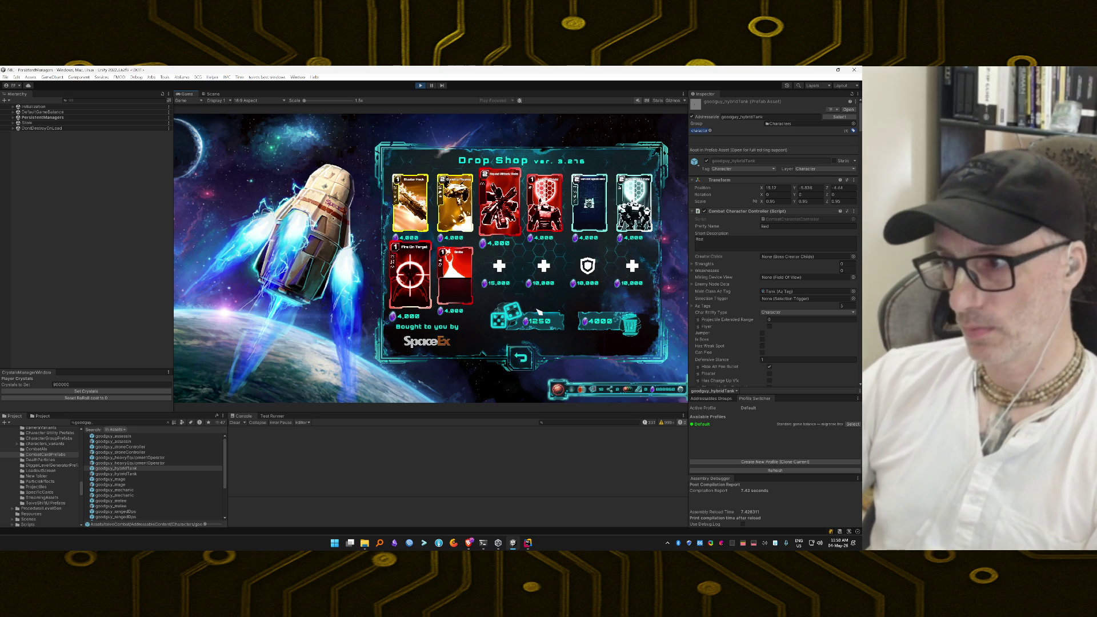
pyautogui.click(541, 324)
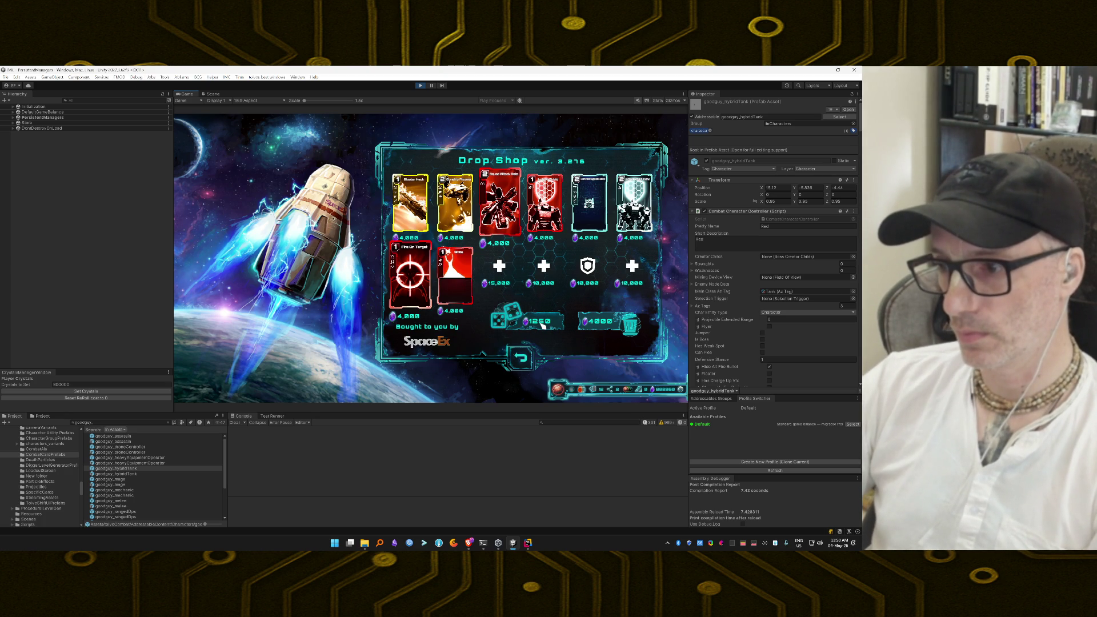
pyautogui.click(543, 325)
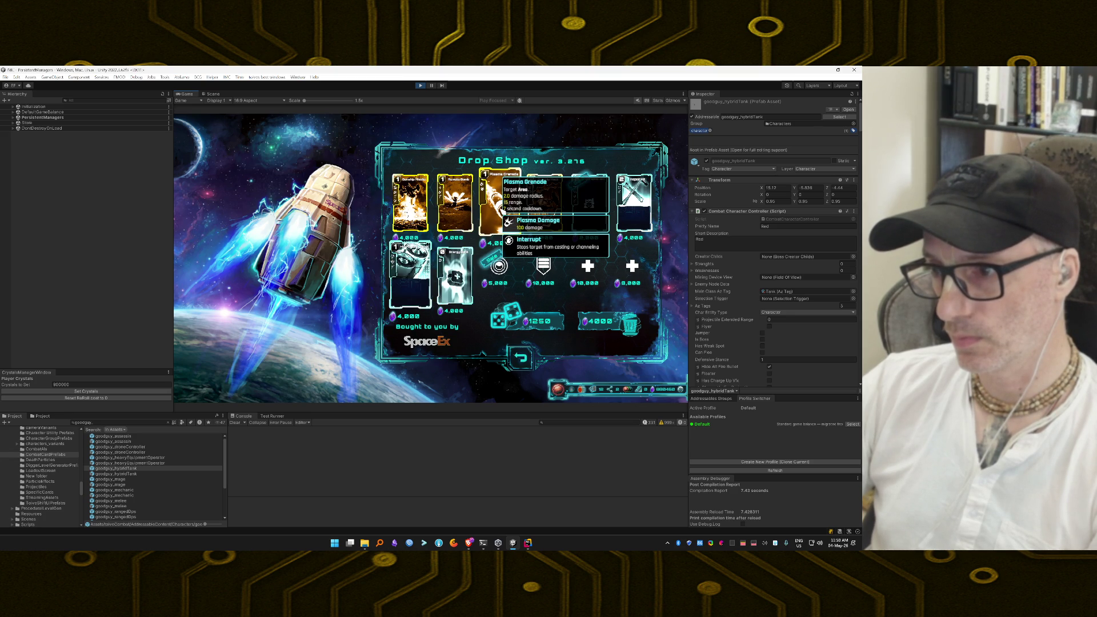
# Buy Plasma Grenade and Plasma Launcher, then a third Plasma Grenade and accept merging to level 2
pyautogui.click(502, 212)
pyautogui.click(545, 321)
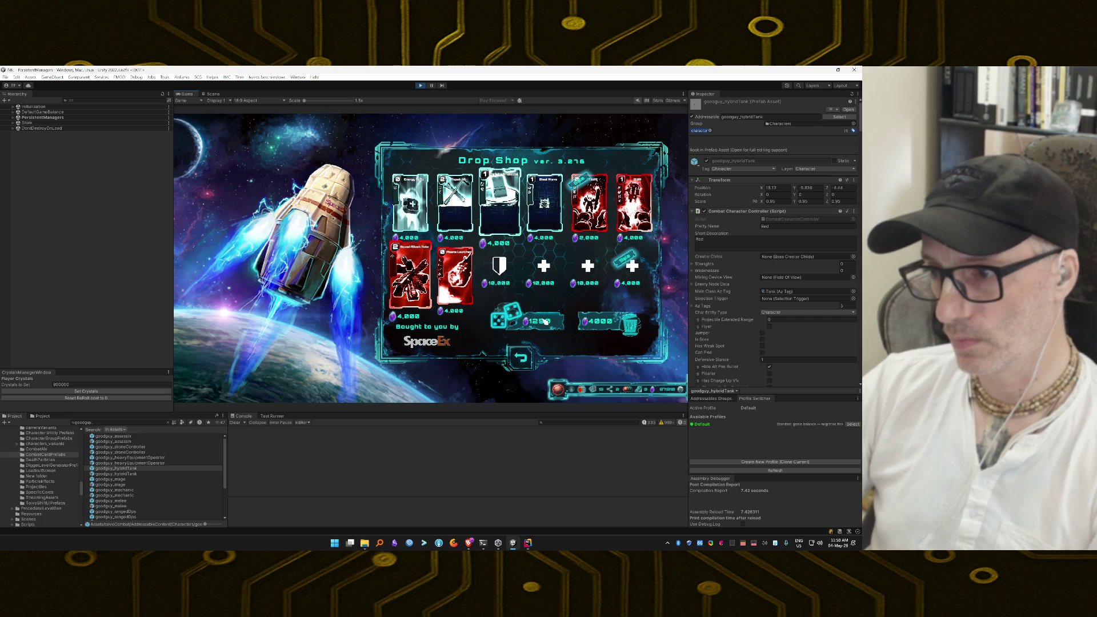
pyautogui.click(457, 280)
pyautogui.click(543, 323)
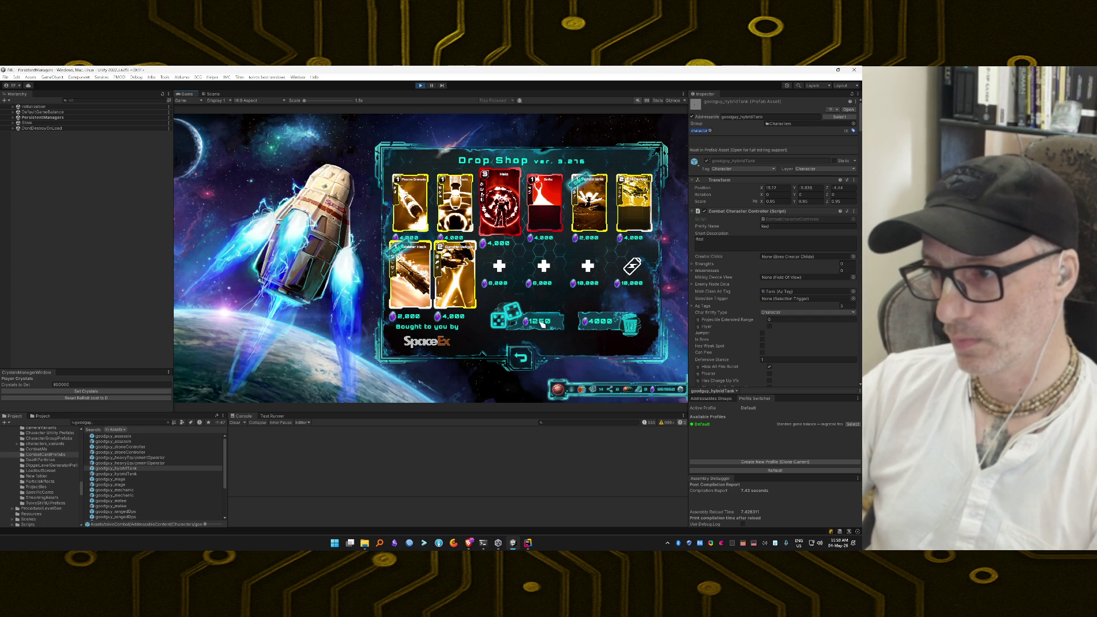
pyautogui.click(409, 205)
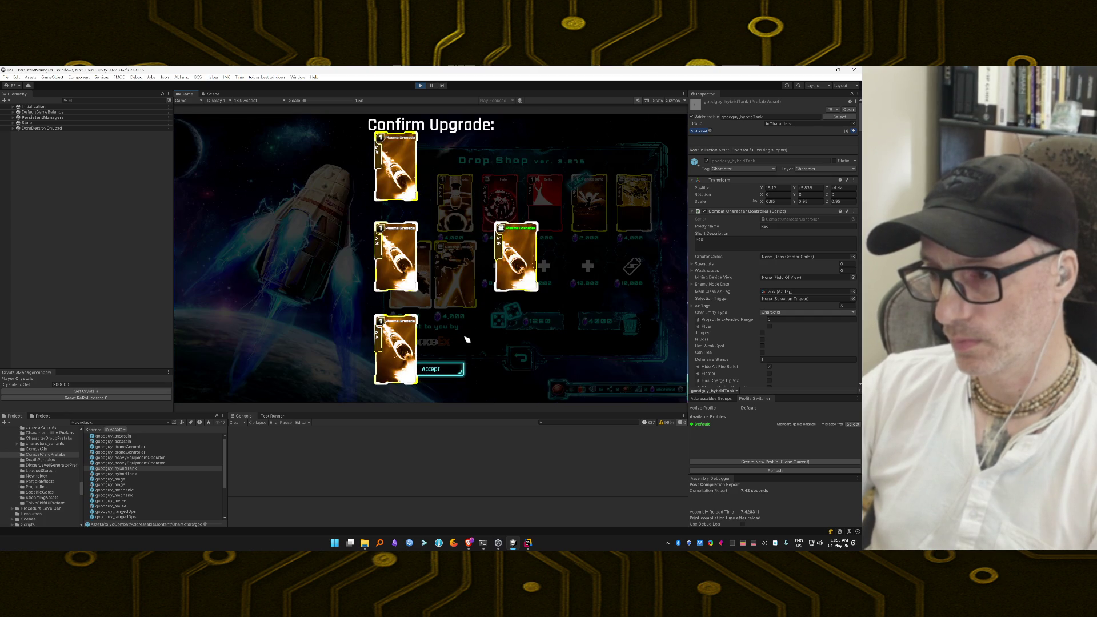
pyautogui.click(459, 371)
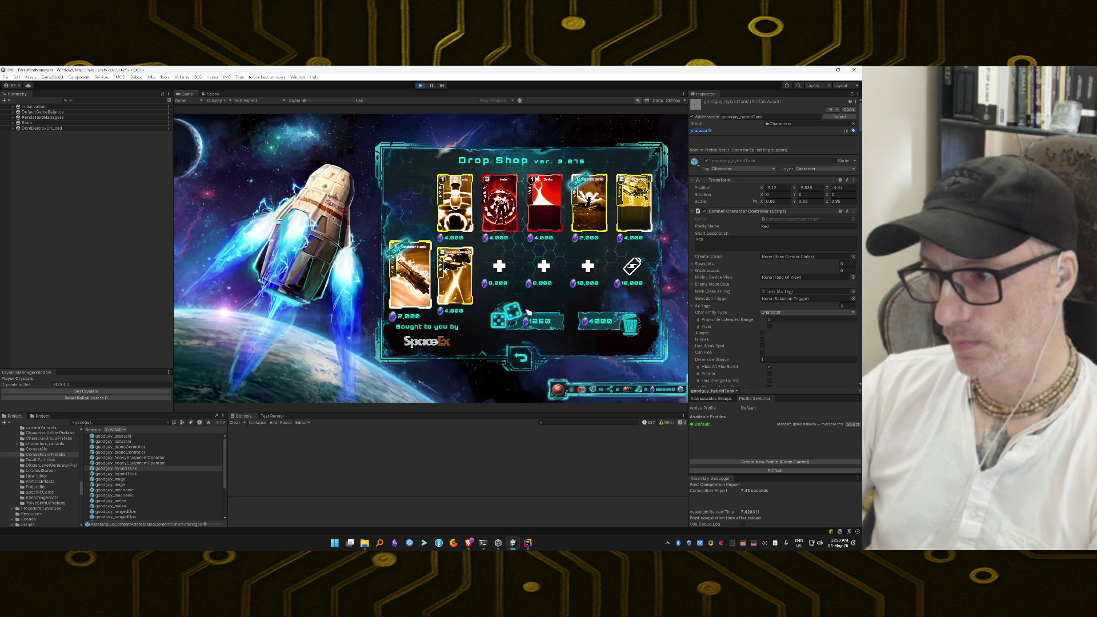
# Reroll the shop twice more, then view the owned card collection
pyautogui.click(545, 322)
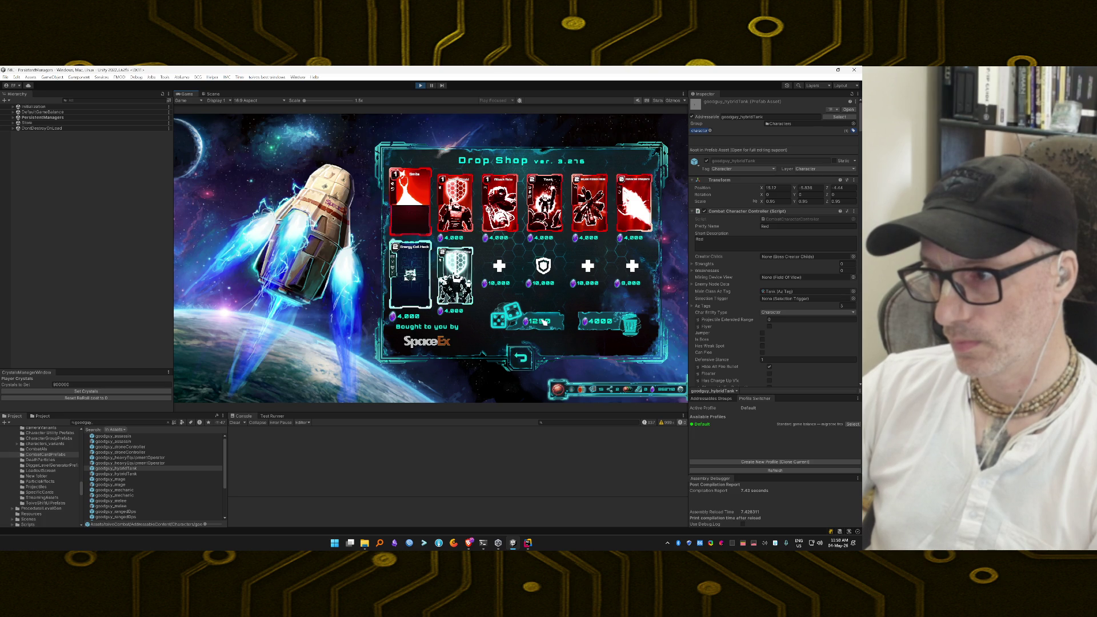
pyautogui.click(545, 323)
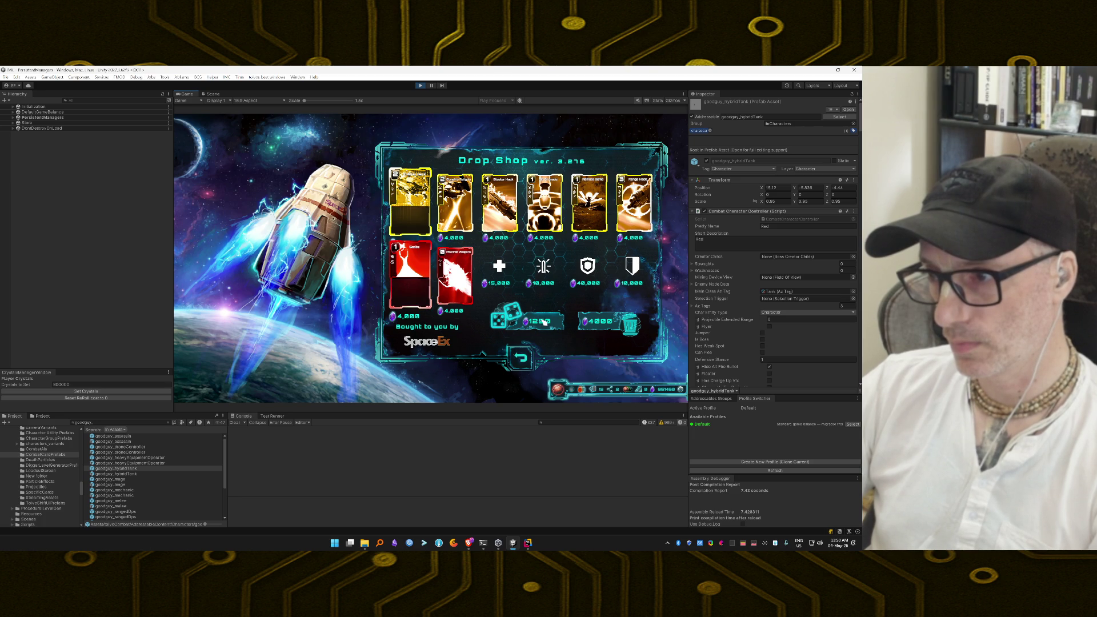
pyautogui.click(599, 391)
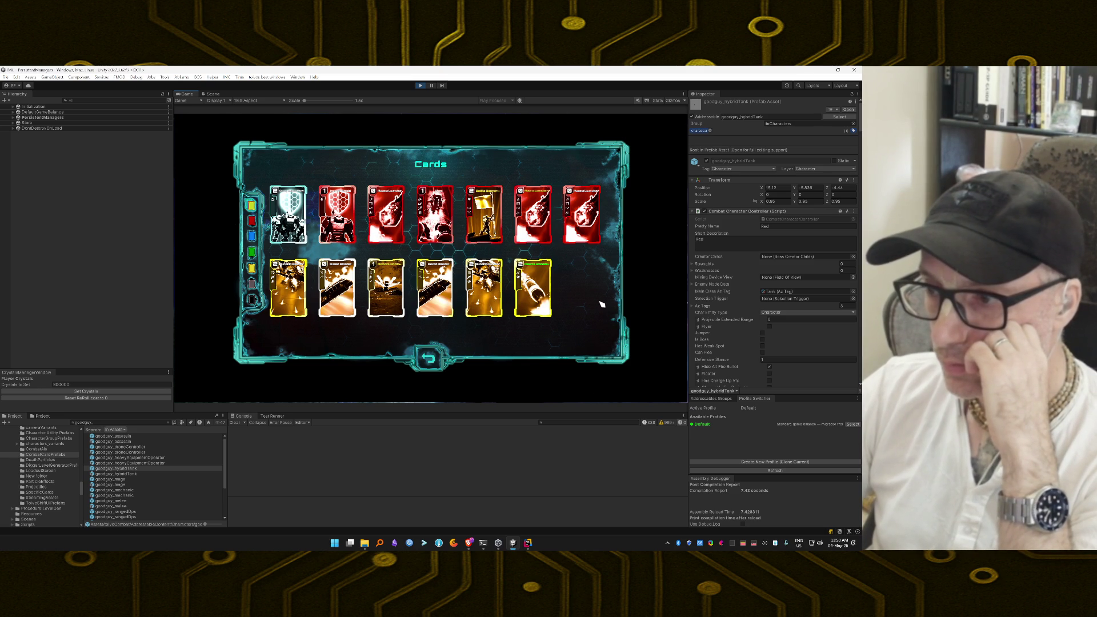
# Return from the Cards screen and fly the ship to the next map node
pyautogui.click(432, 359)
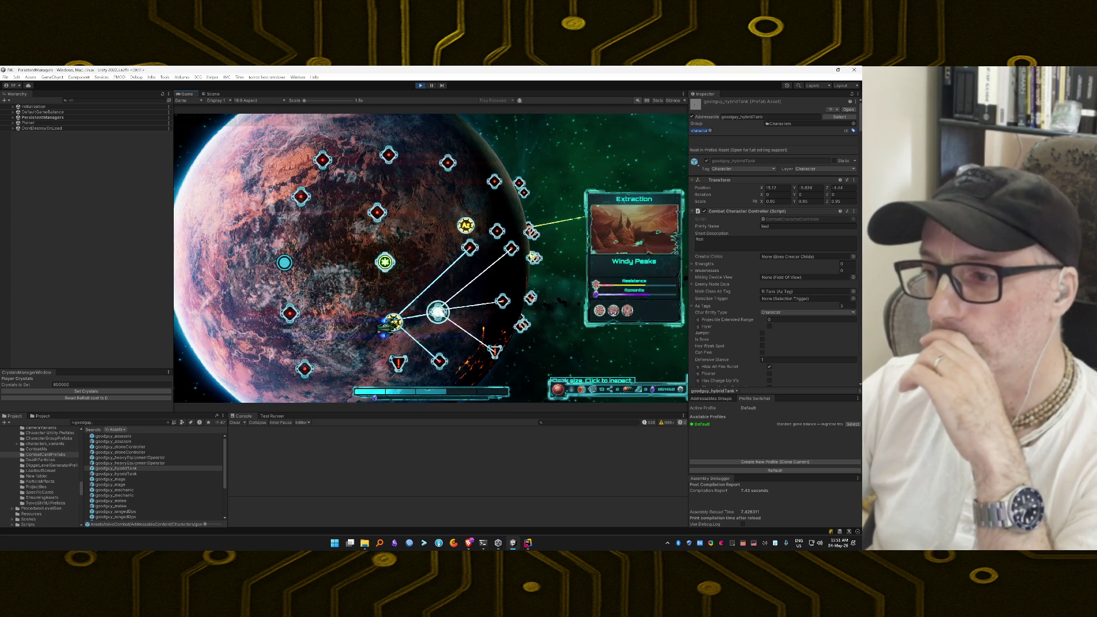
pyautogui.click(469, 247)
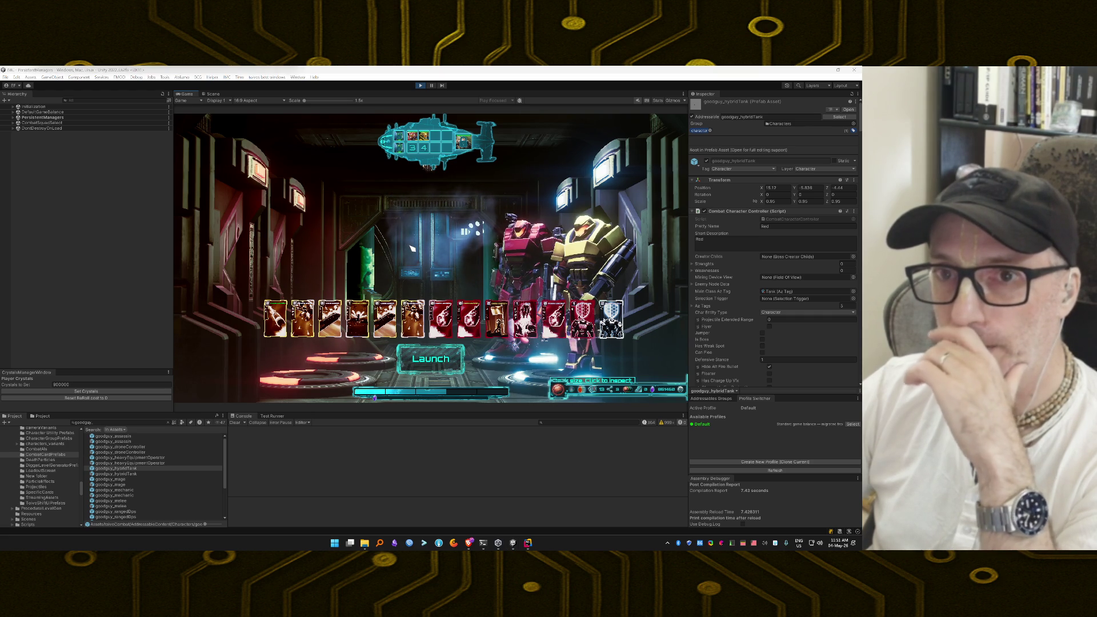
# Launch the mission from the deployment screen to begin the next desert battle
pyautogui.click(440, 368)
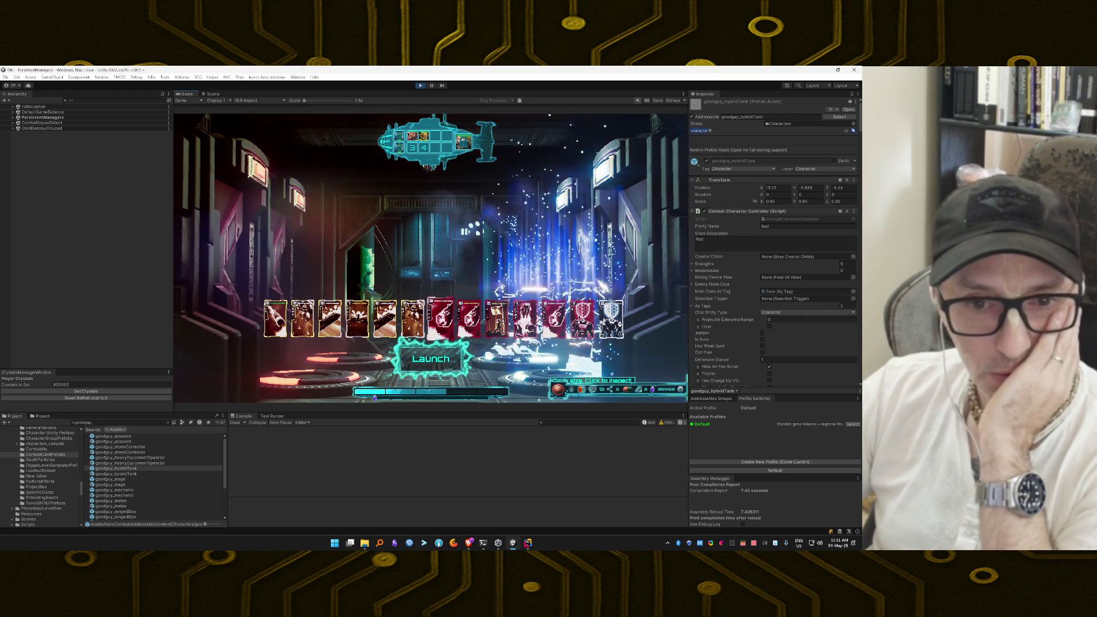
pyautogui.moveTo(440, 320)
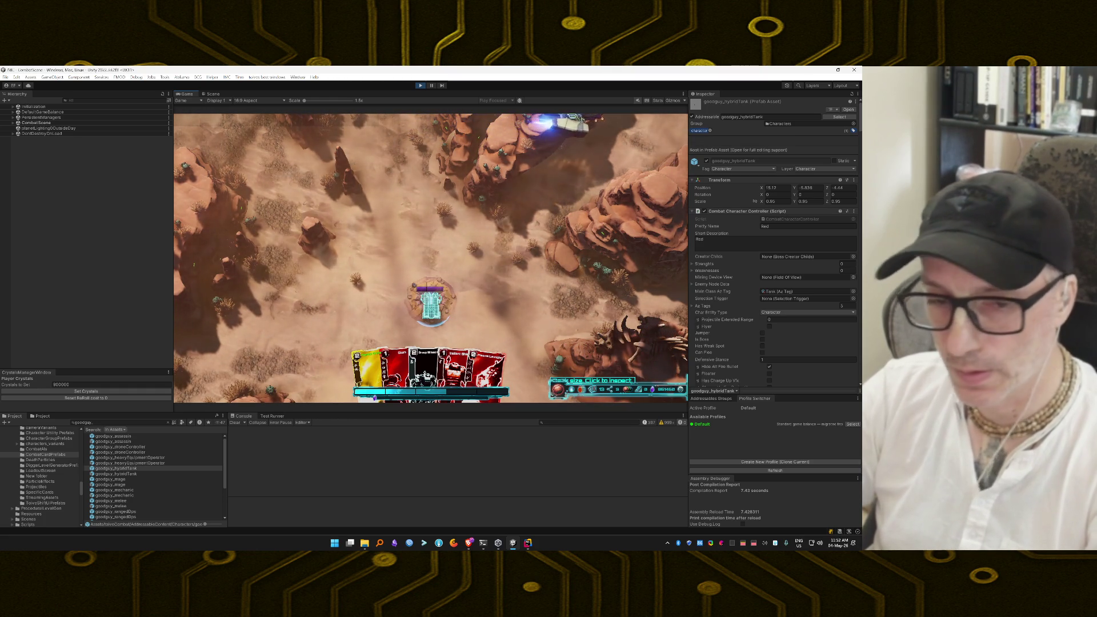
# Gather the deployed units on the central unit and enable the unlimited and invincibility cheats
pyautogui.moveTo(319, 401); pyautogui.dragTo(444, 252)
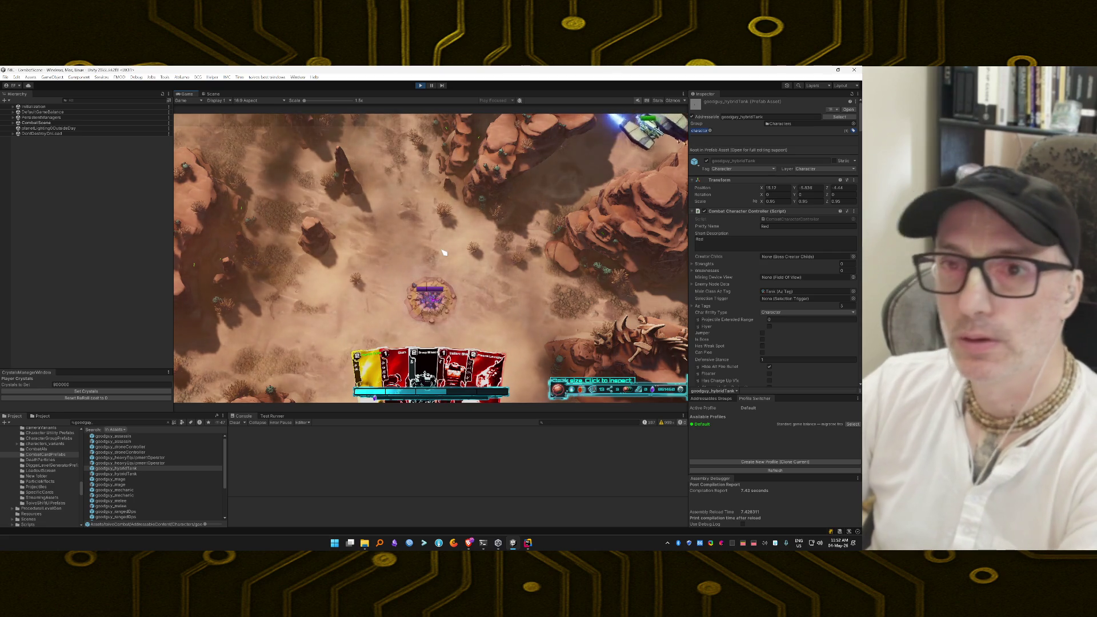
pyautogui.press('`')
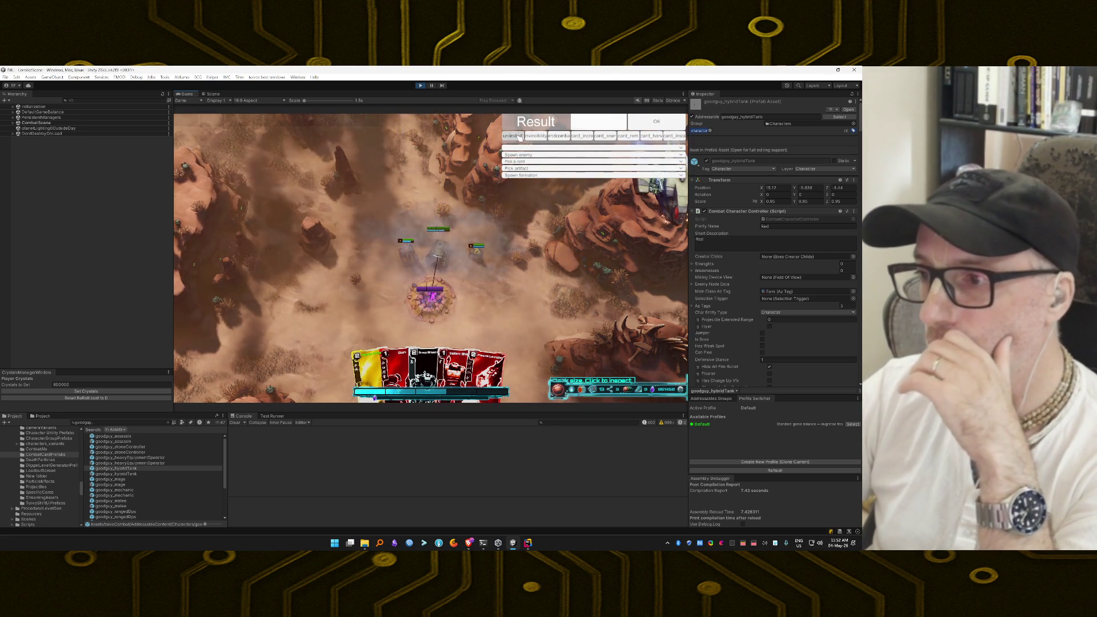
pyautogui.click(513, 136)
pyautogui.click(536, 136)
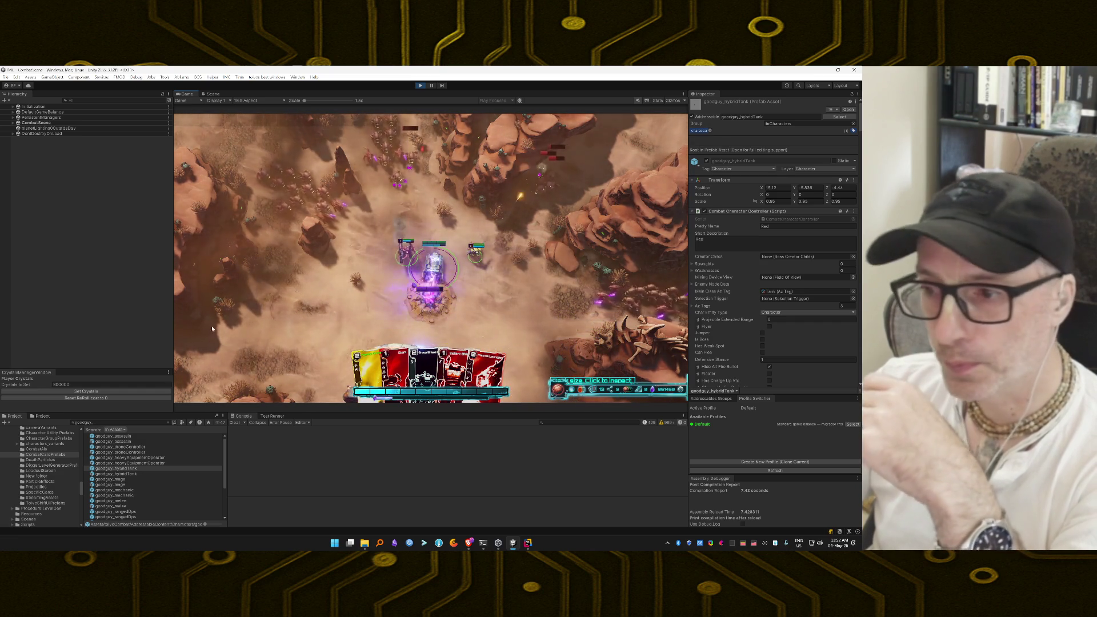
# Deploy the yellow hybrid tank card and play held cards on enemy targets until the desert battle is won
pyautogui.moveTo(369, 370)
pyautogui.mouseDown()
pyautogui.moveTo(397, 294)
pyautogui.moveTo(642, 331)
pyautogui.moveTo(571, 297)
pyautogui.mouseUp()
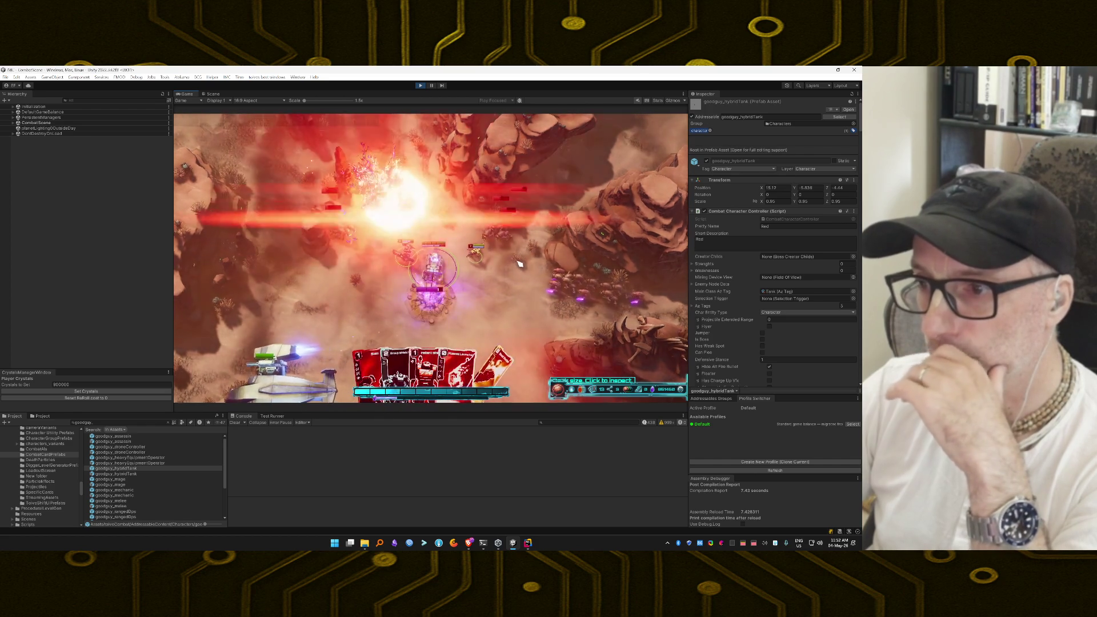
pyautogui.moveTo(475, 256); pyautogui.dragTo(522, 312)
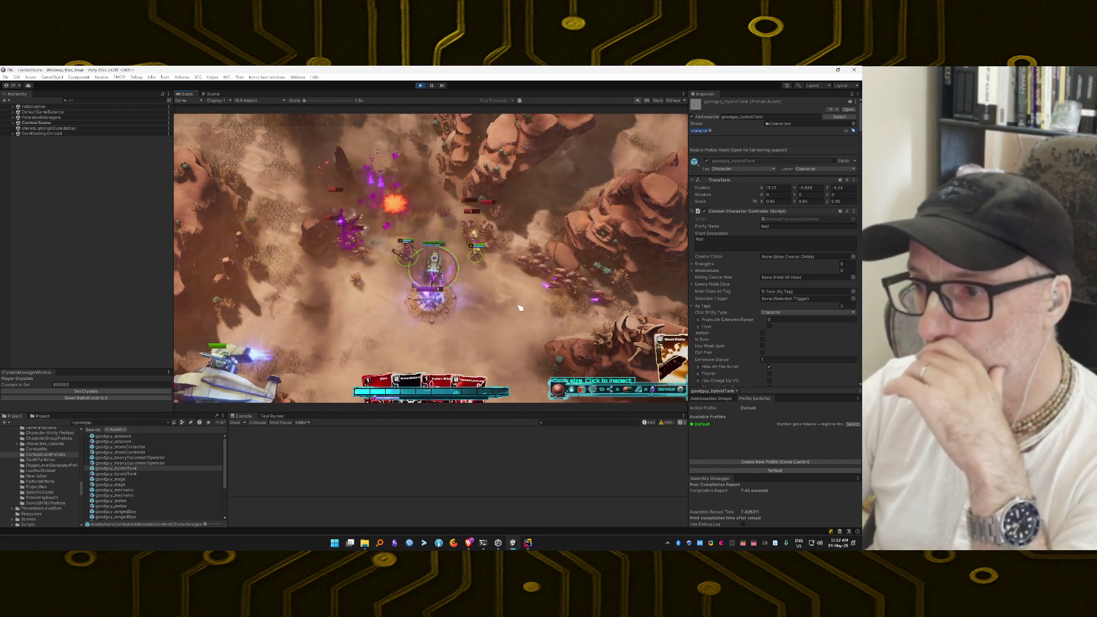
pyautogui.moveTo(407, 258)
pyautogui.mouseDown()
pyautogui.moveTo(490, 316)
pyautogui.moveTo(375, 296)
pyautogui.moveTo(472, 320)
pyautogui.mouseUp()
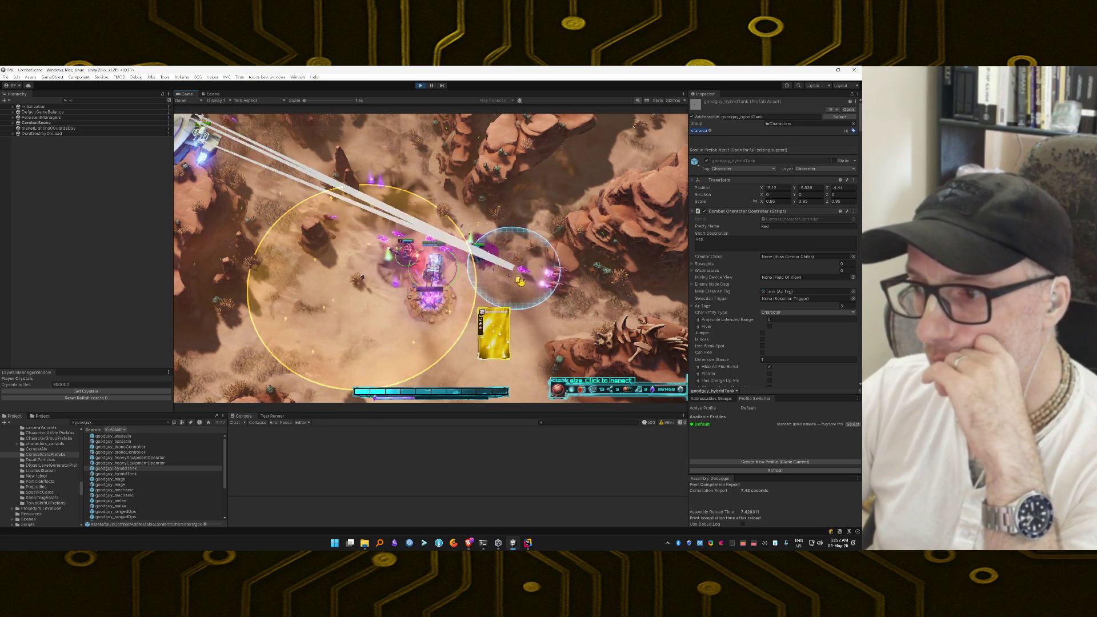
pyautogui.moveTo(520, 281); pyautogui.dragTo(521, 283)
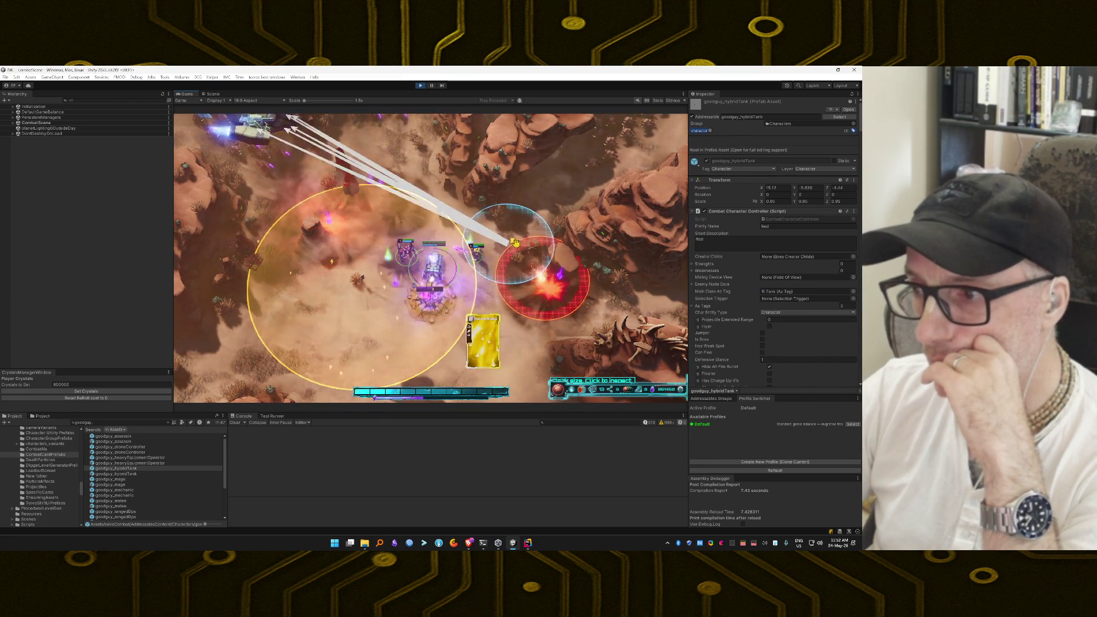
pyautogui.moveTo(515, 243); pyautogui.dragTo(510, 235)
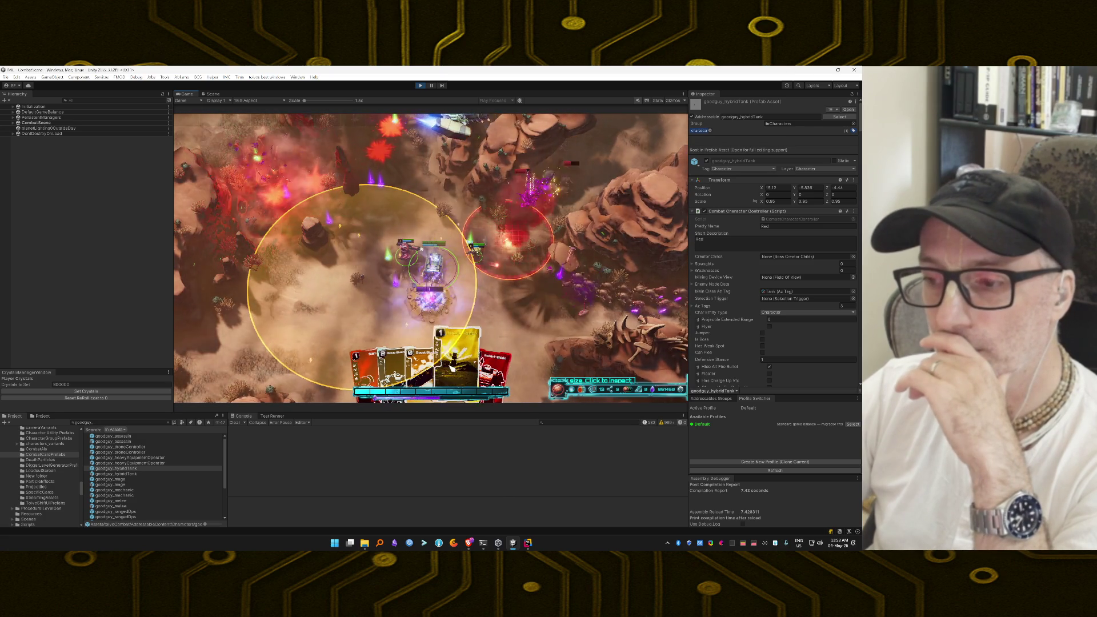
pyautogui.click(461, 304)
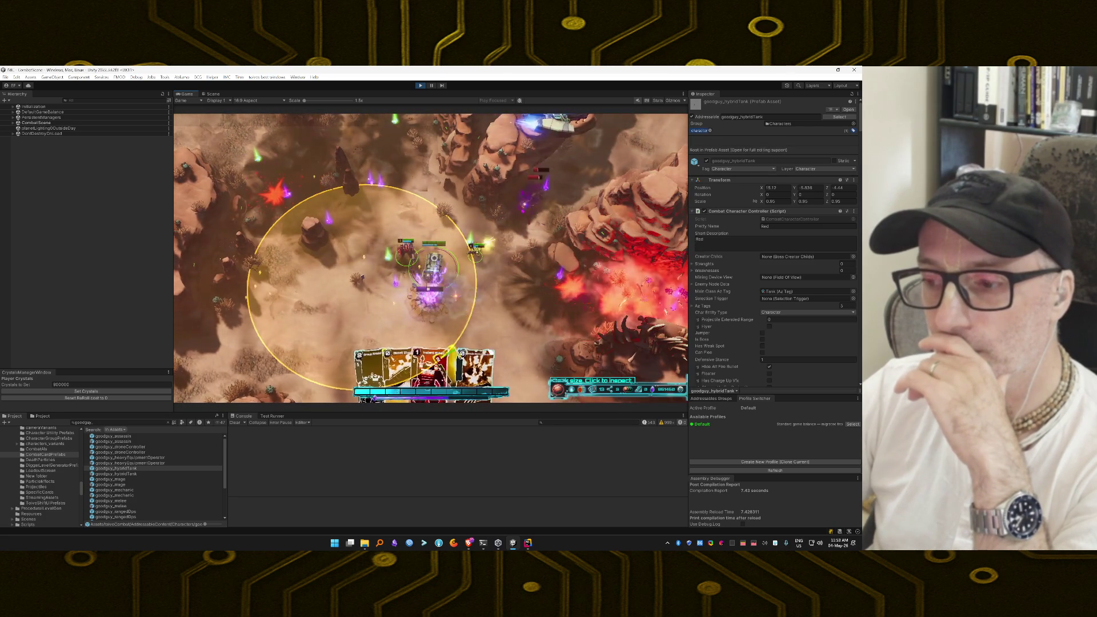
pyautogui.click(505, 310)
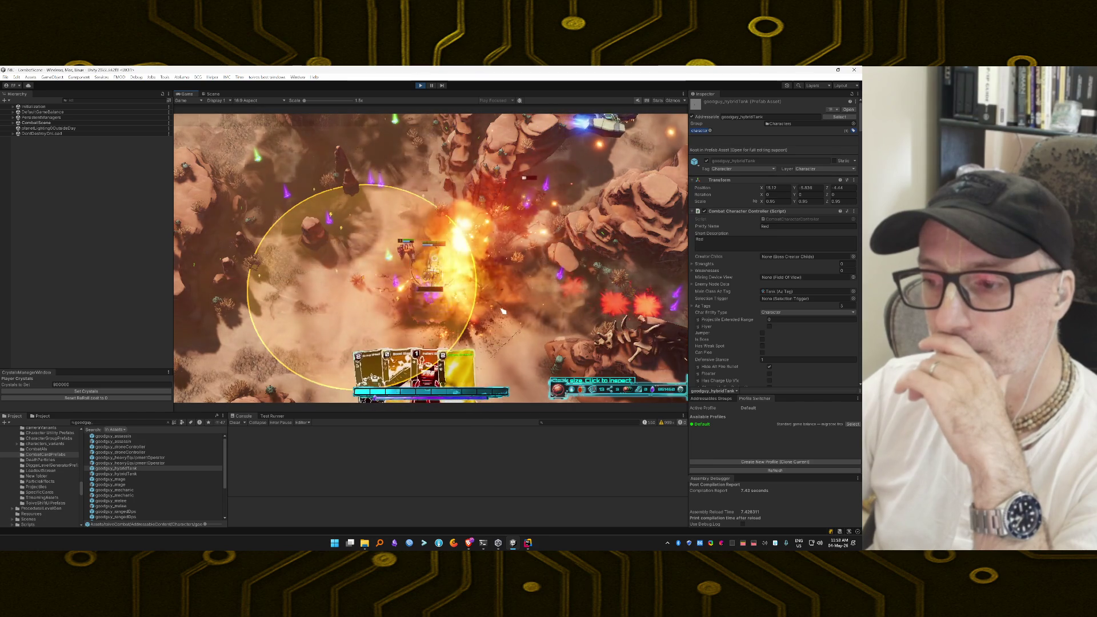
pyautogui.click(433, 298)
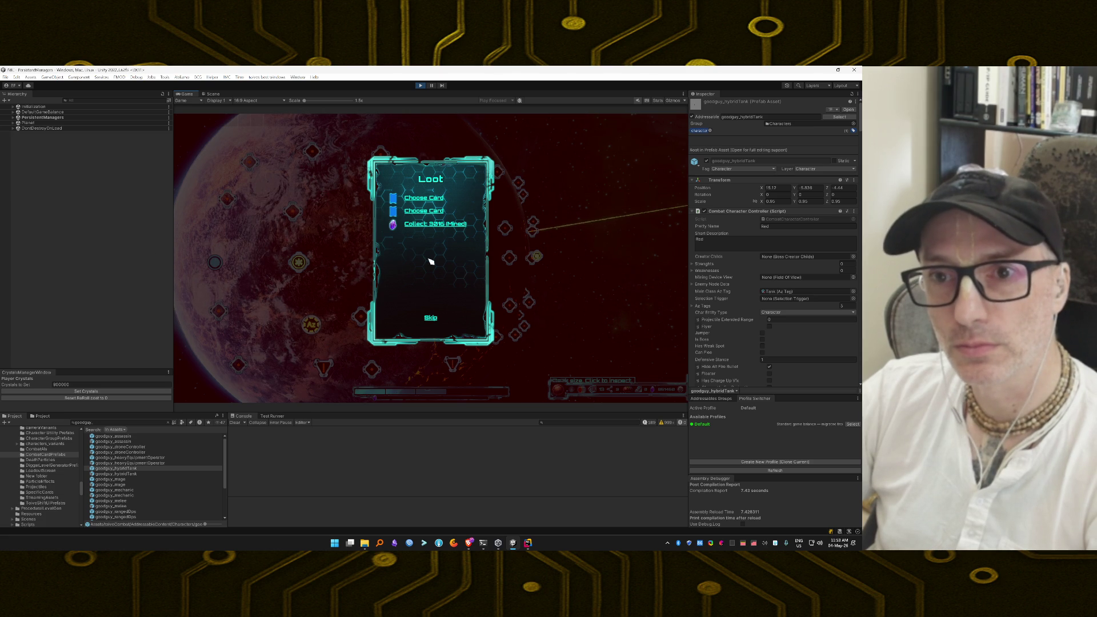
# Collect the mined crystals, skip the remaining card rewards, and travel across the next two map nodes
pyautogui.click(426, 226)
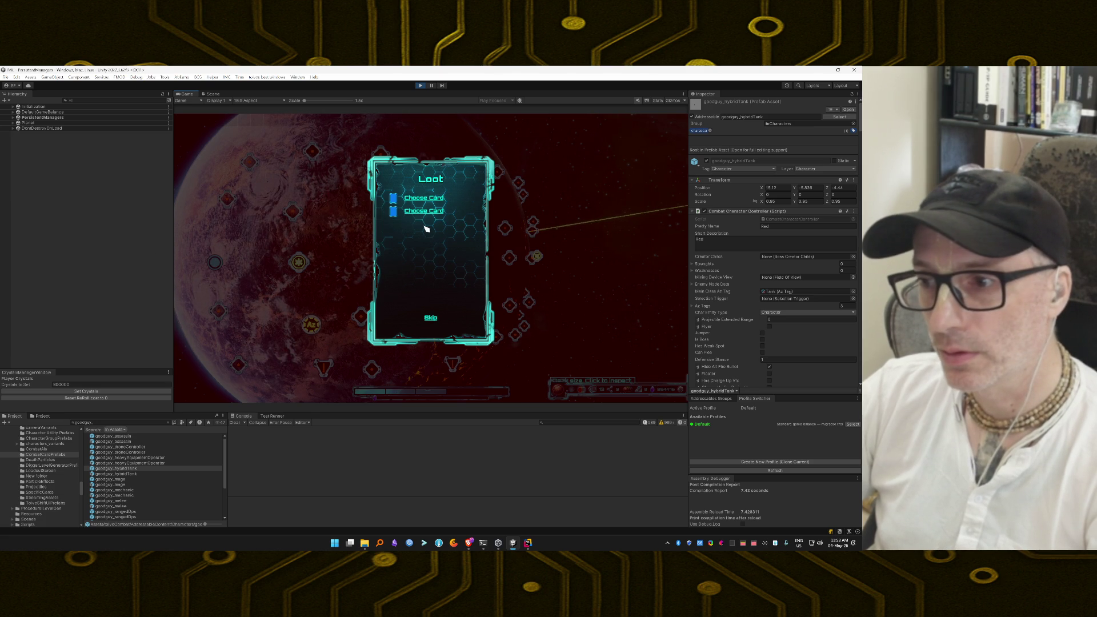
pyautogui.click(431, 319)
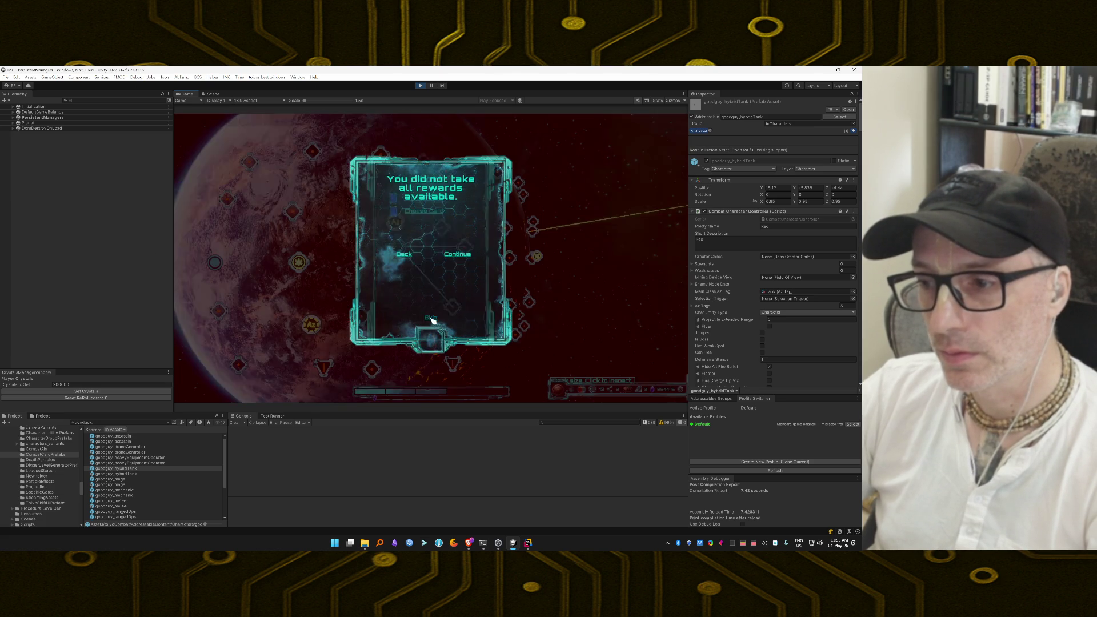
pyautogui.click(452, 258)
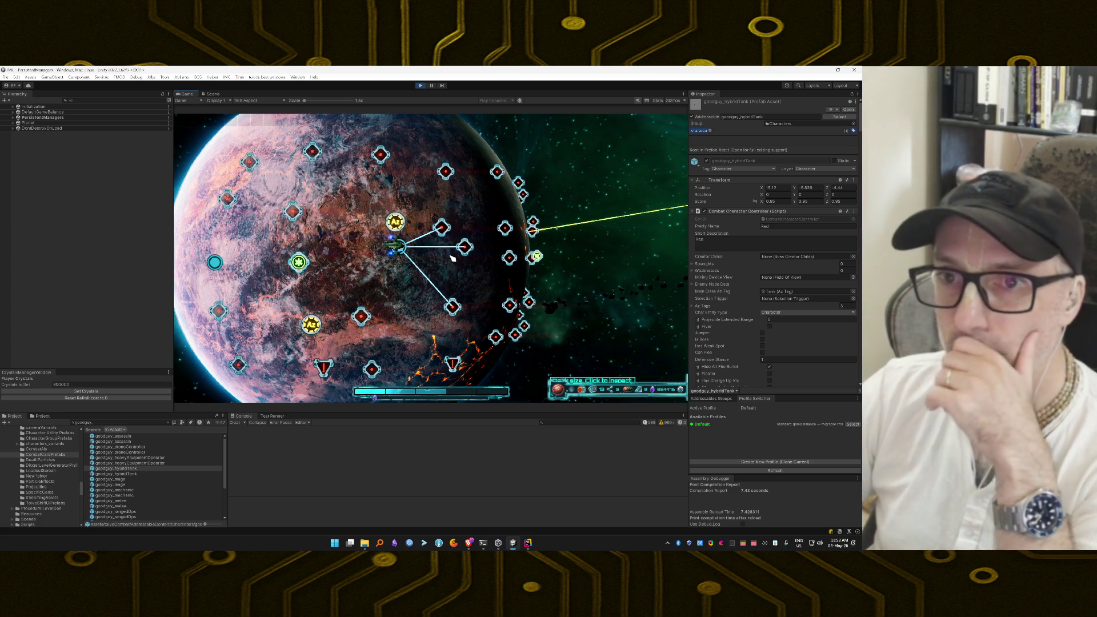
pyautogui.click(441, 227)
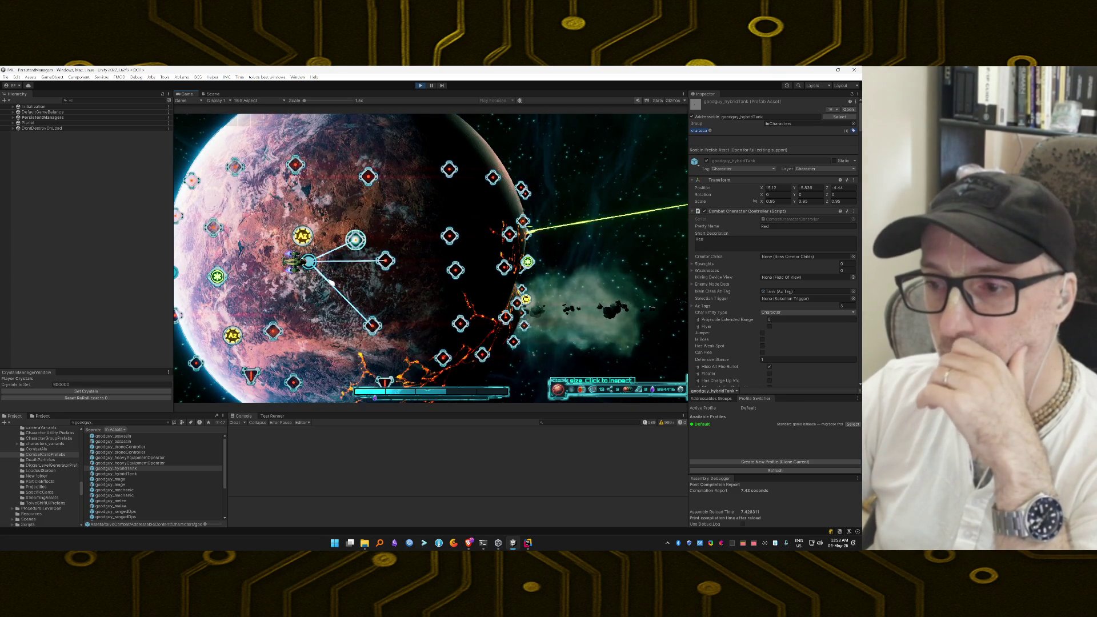
pyautogui.click(386, 264)
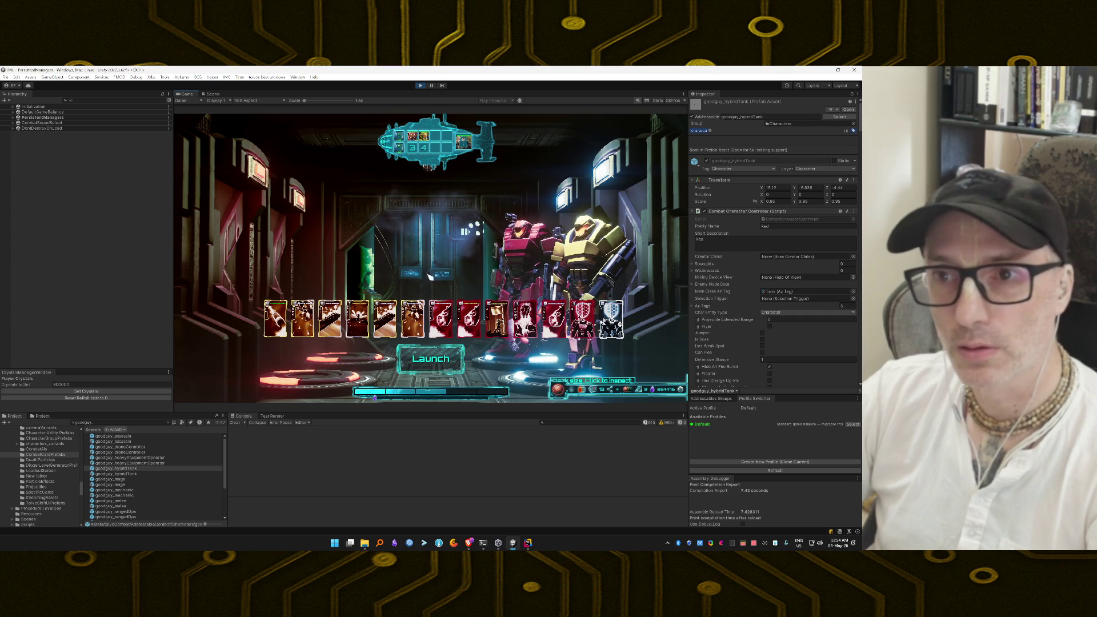
# Launch the squad into battle, then filter the Hierarchy with the search 'testcamera'
pyautogui.click(429, 359)
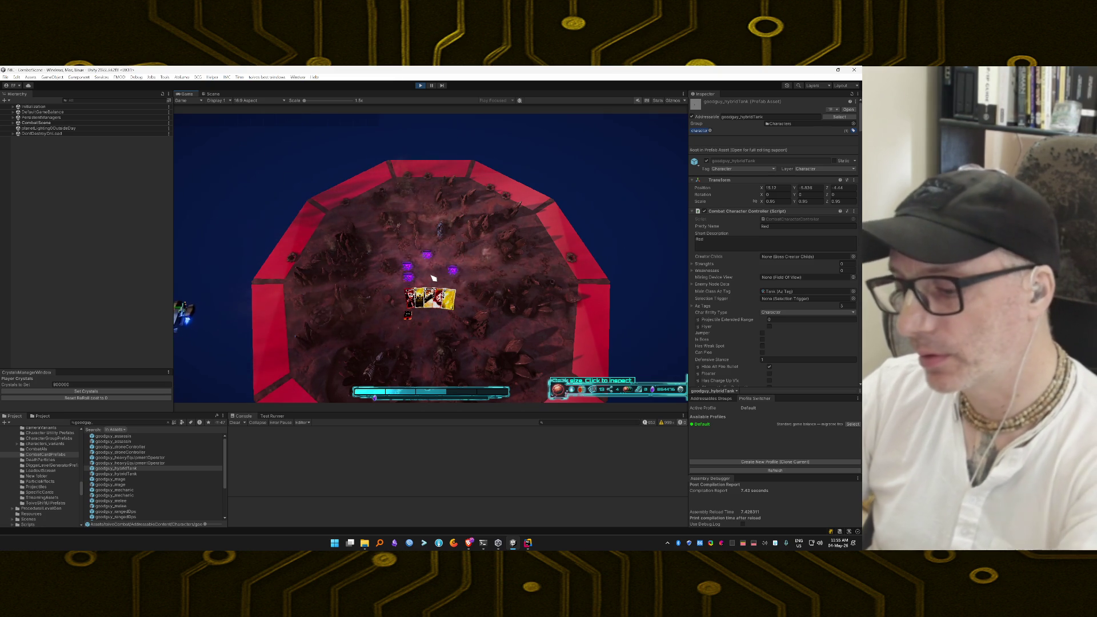
pyautogui.press('`')
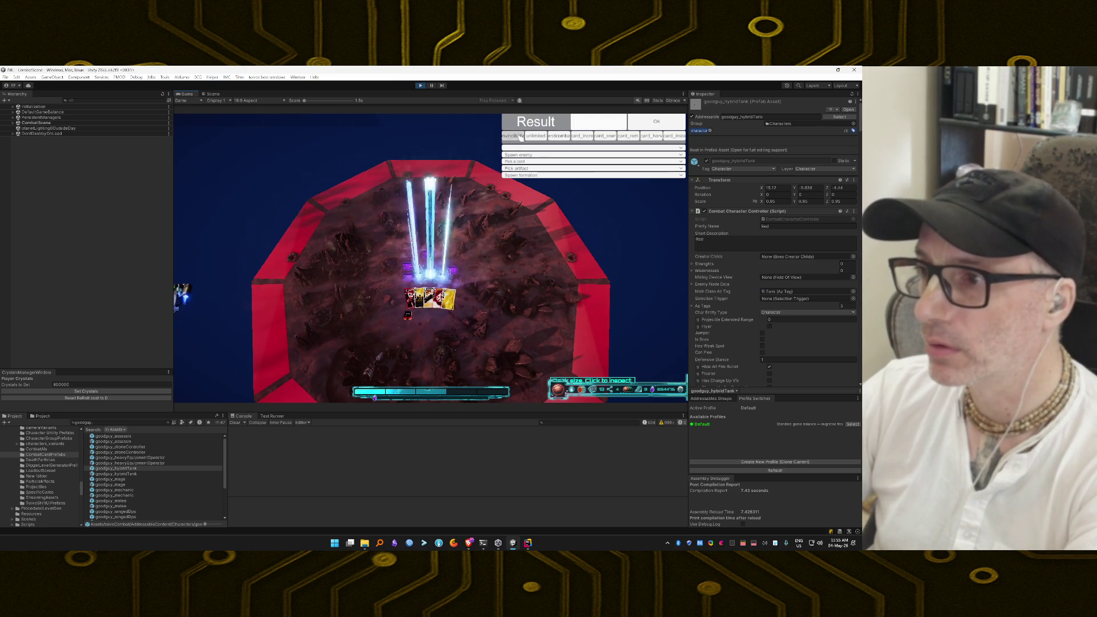
pyautogui.press('`')
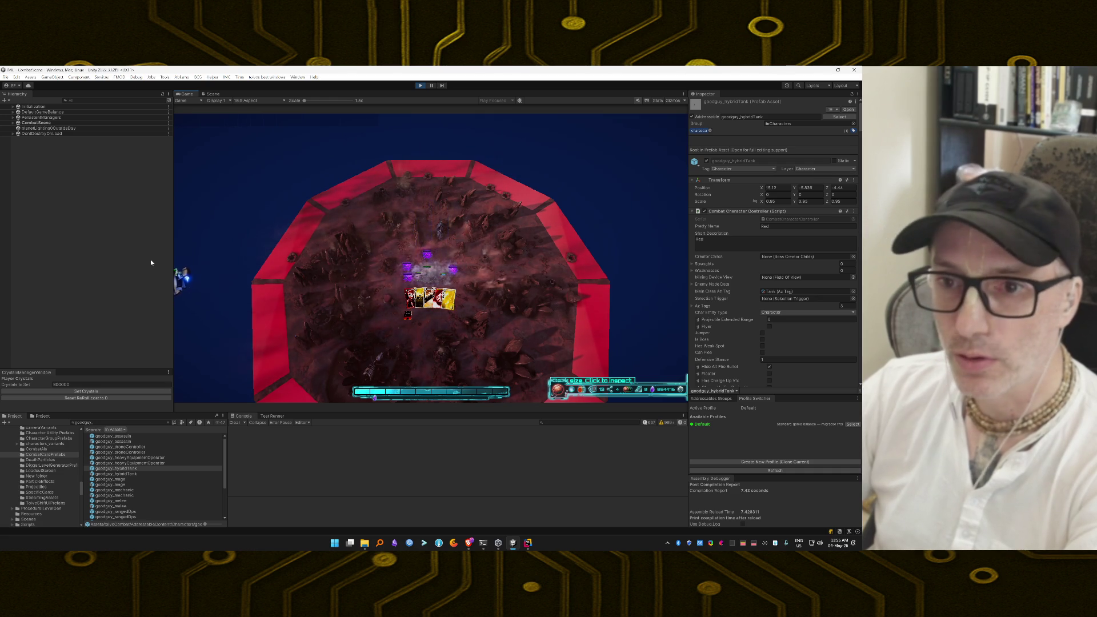
pyautogui.click(94, 100)
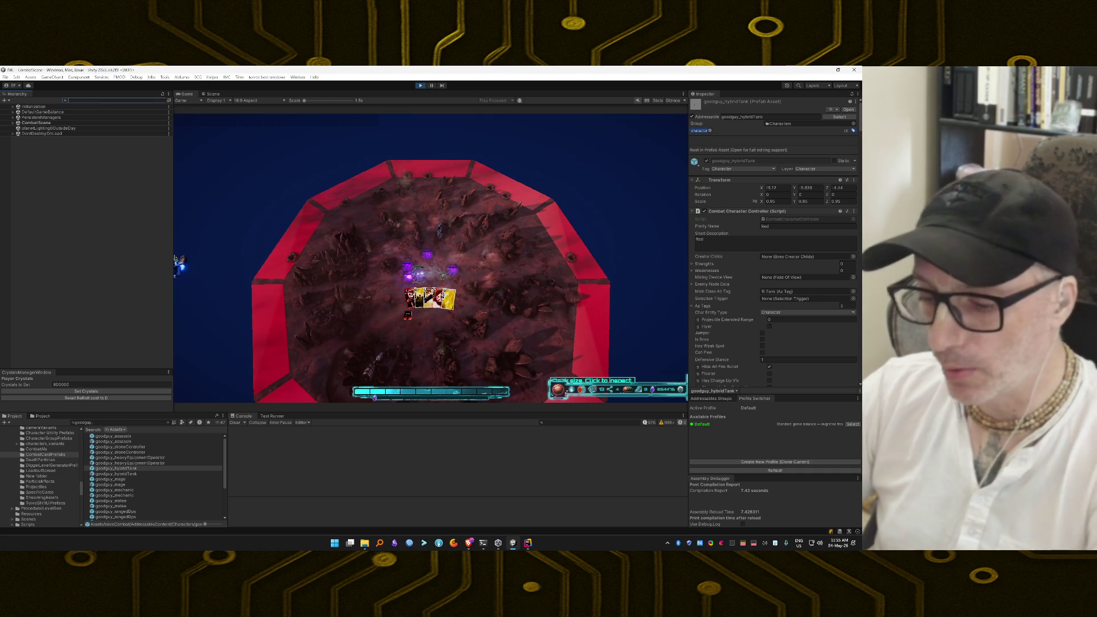
pyautogui.write('testc')
pyautogui.write('amera')
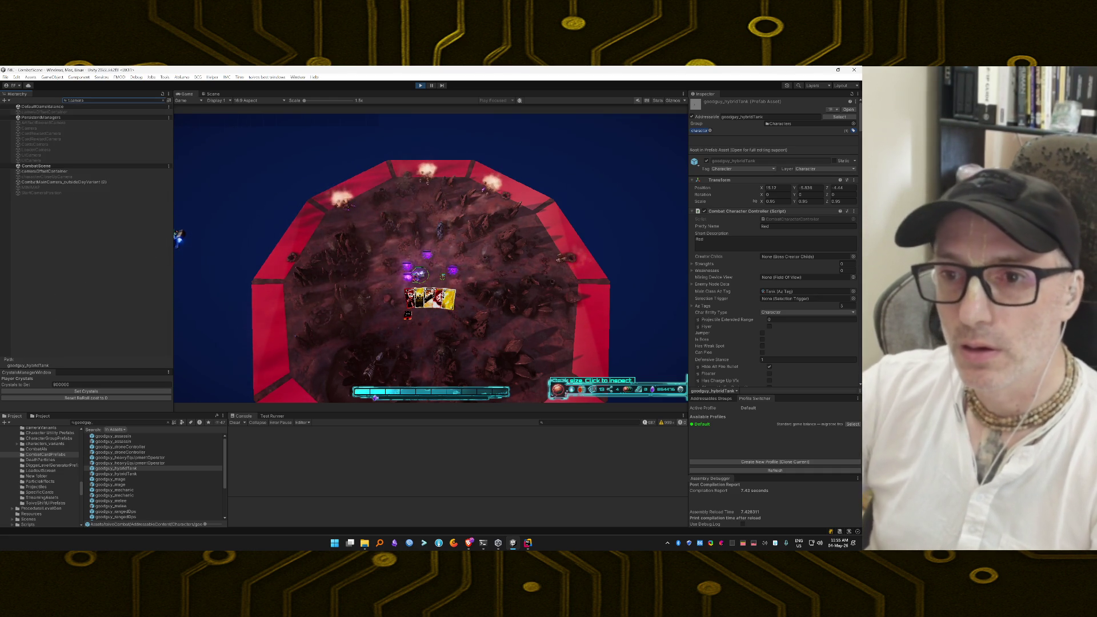
# Set CombatMainCamera_outsideDayVariant (2) Field of View to 20, then play yellow cards on enemies
pyautogui.click(94, 182)
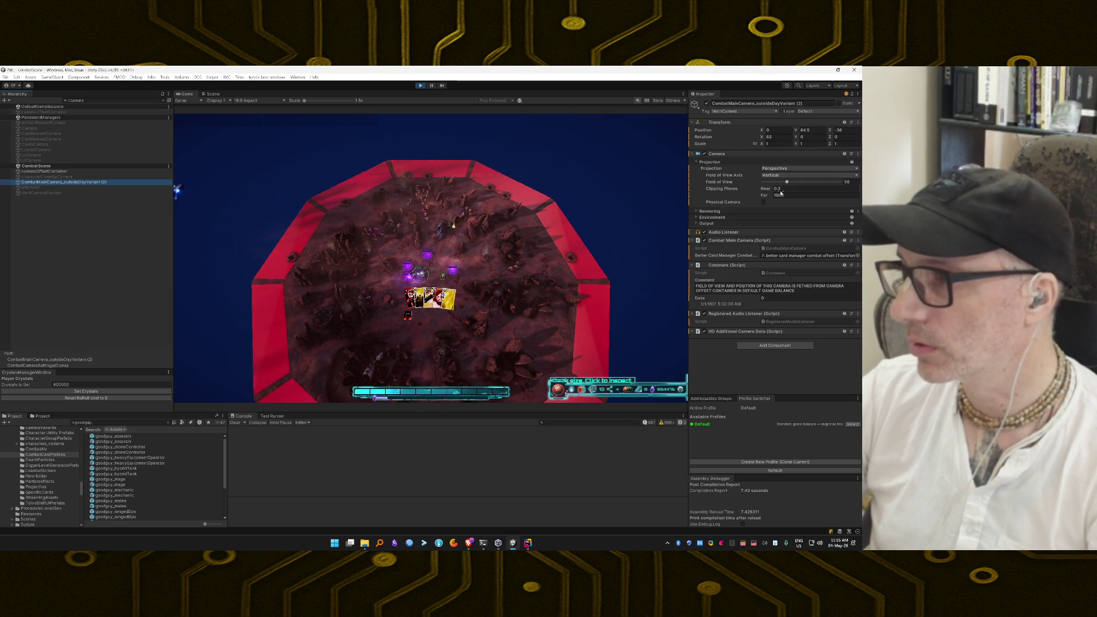
pyautogui.click(847, 182)
pyautogui.write('20')
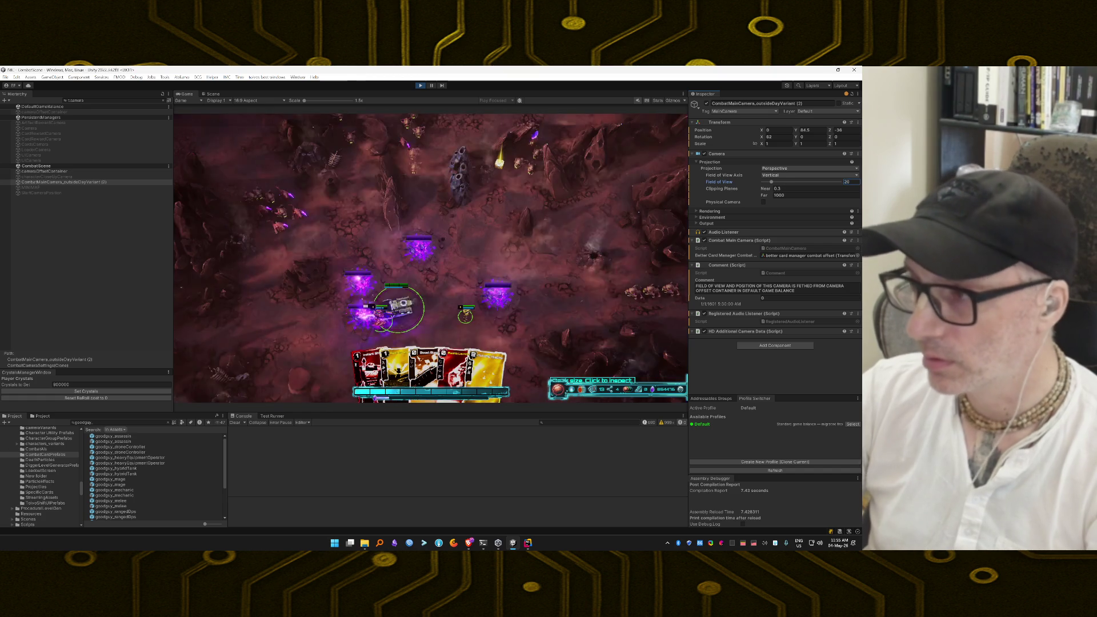
pyautogui.press('Tab')
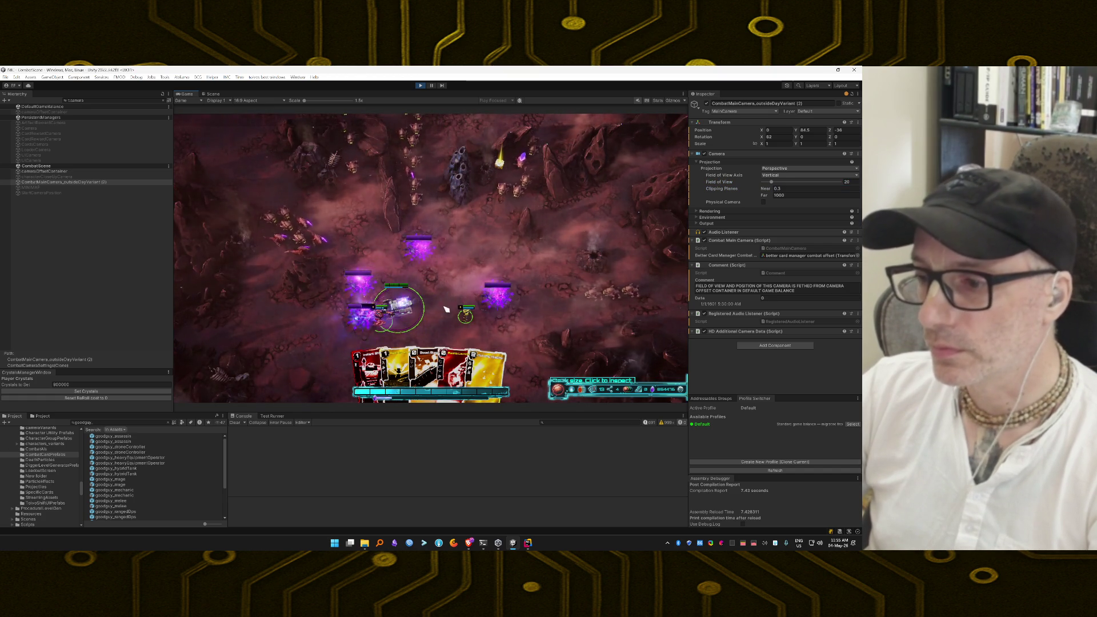
pyautogui.moveTo(485, 368)
pyautogui.mouseDown()
pyautogui.moveTo(454, 216)
pyautogui.moveTo(464, 229)
pyautogui.mouseUp()
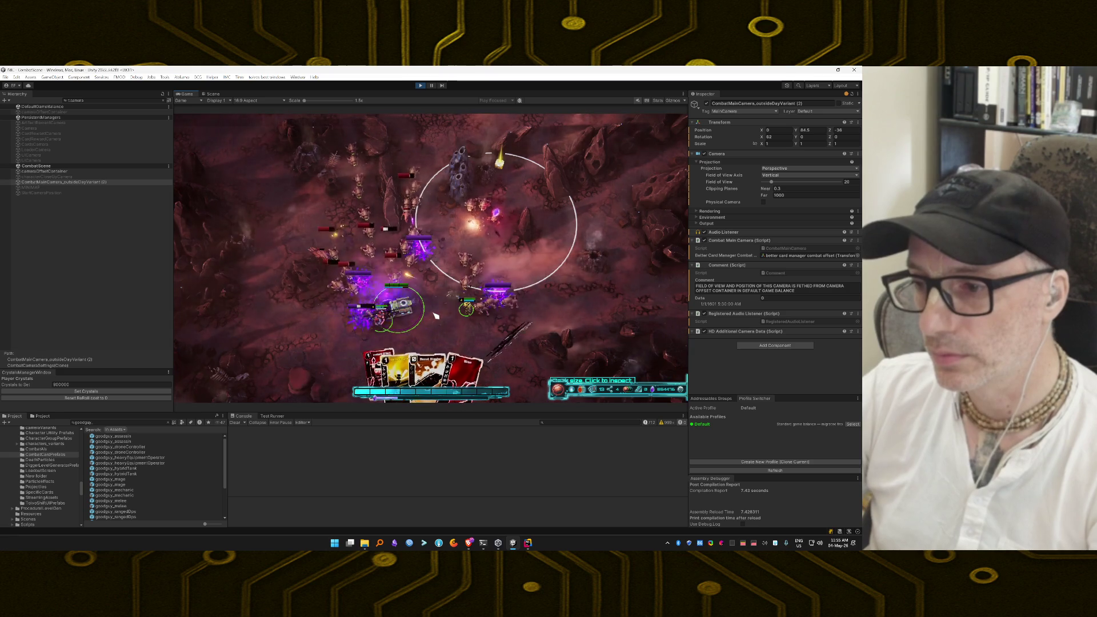
pyautogui.moveTo(417, 360); pyautogui.dragTo(386, 264)
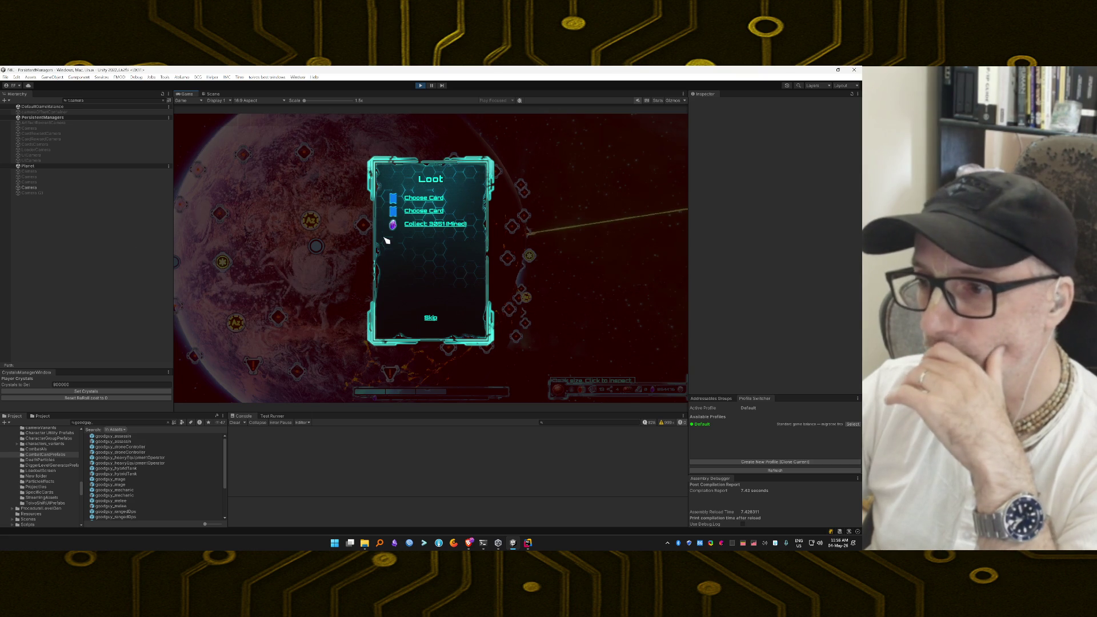
# Skip the loot, confirm leaving without all rewards, and launch the squad into the next mission
pyautogui.click(432, 319)
pyautogui.click(457, 261)
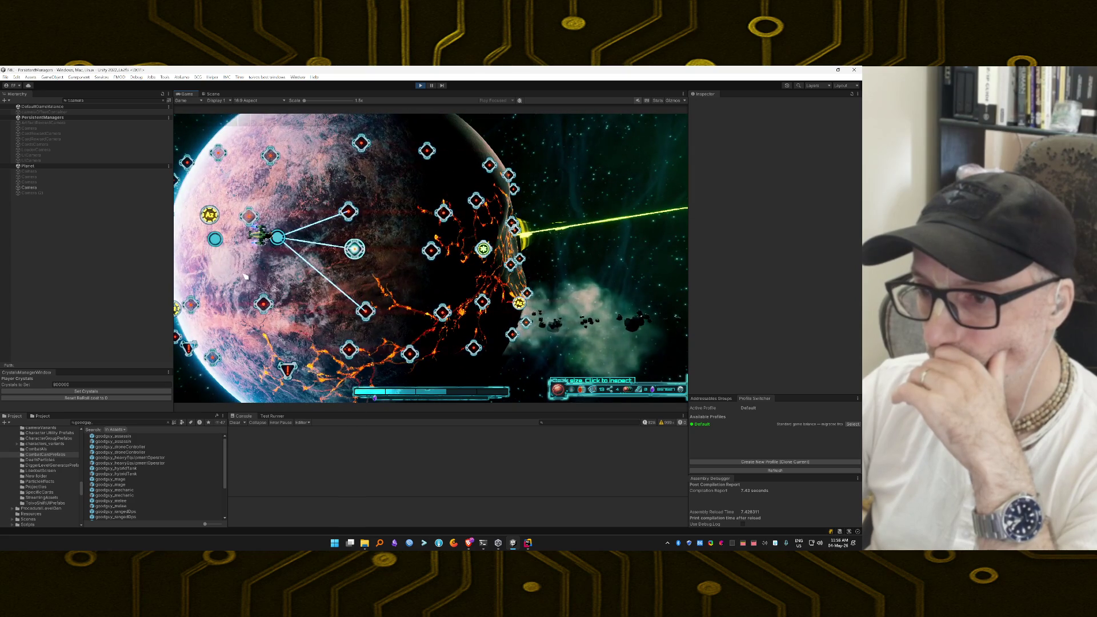
pyautogui.moveTo(366, 312)
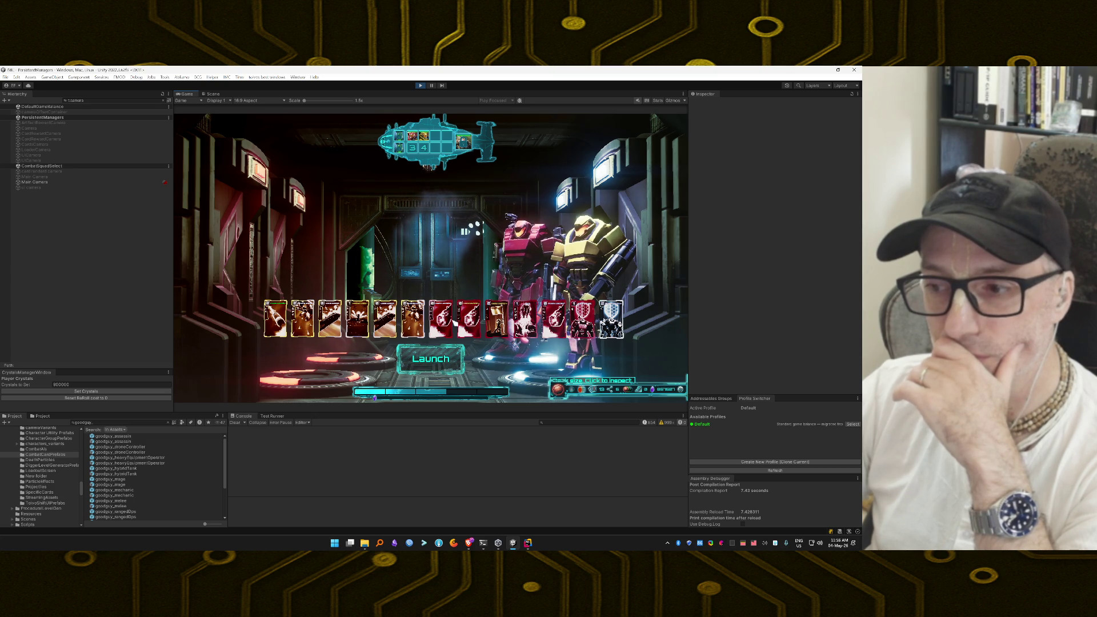
pyautogui.click(433, 358)
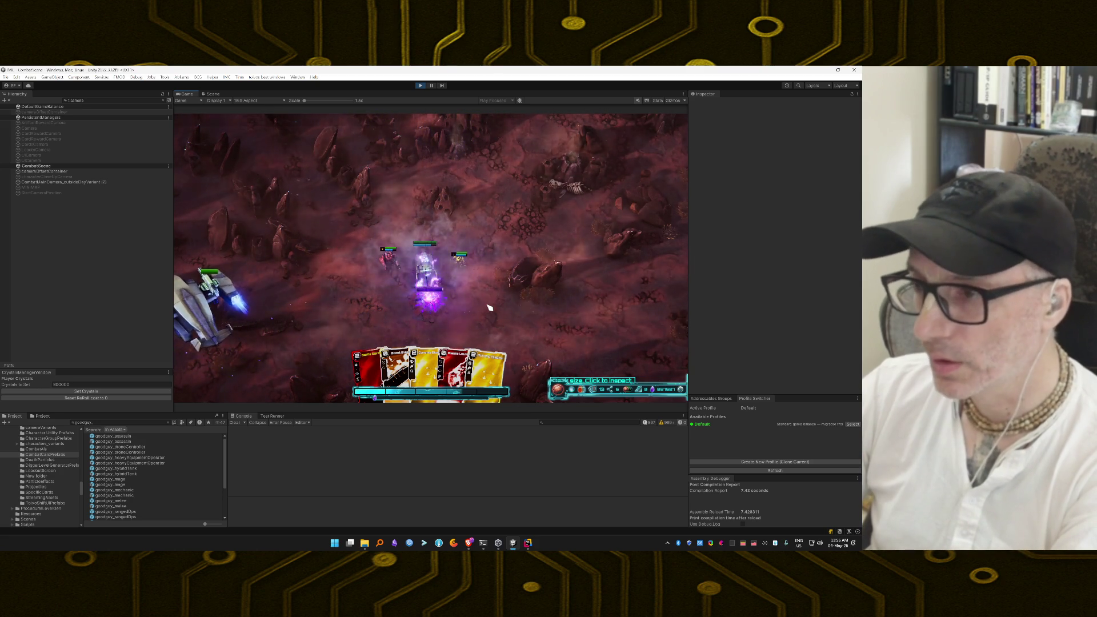
# Play the yellow, Battle Banner and Boost Blaster cards on enemies until the rocky-battlefield fight is won
pyautogui.press('`')
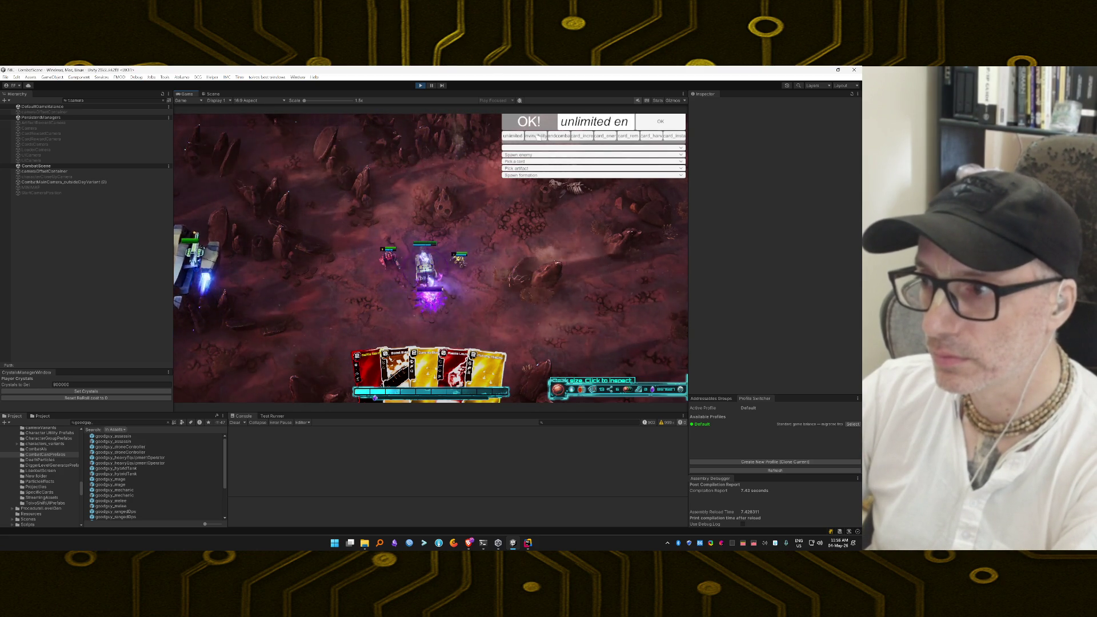
pyautogui.press('`')
pyautogui.click(485, 366)
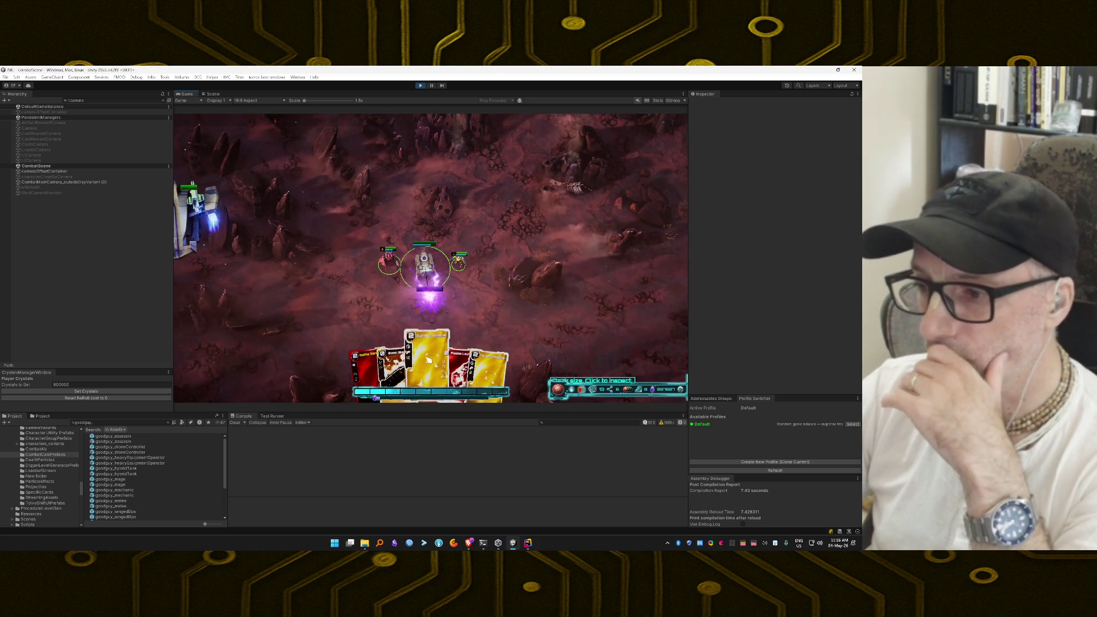
pyautogui.click(502, 194)
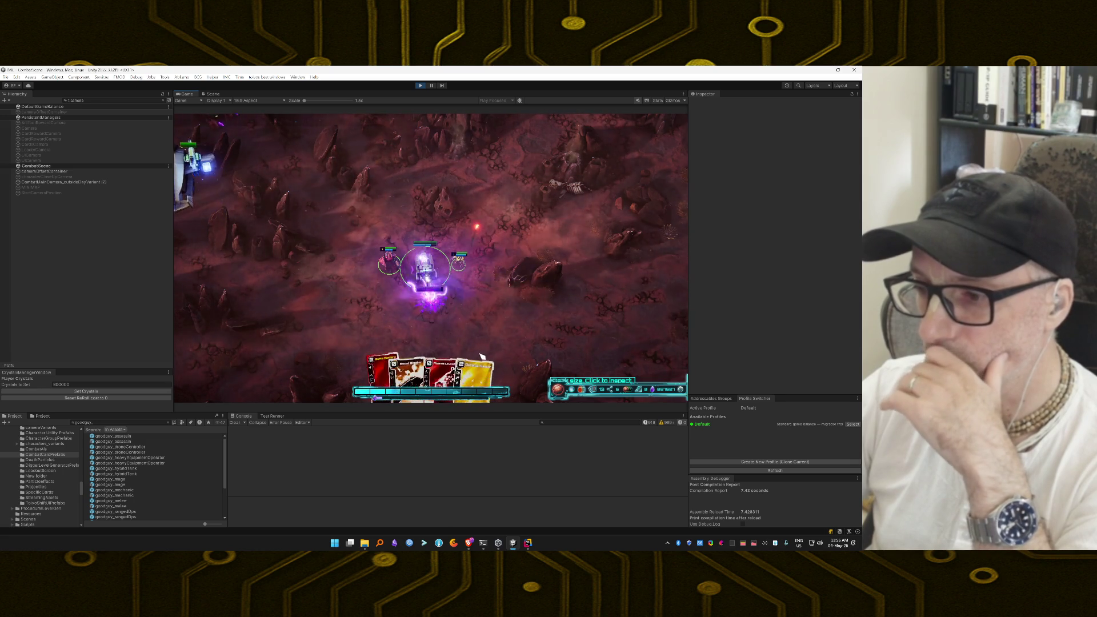
pyautogui.click(474, 377)
pyautogui.click(325, 229)
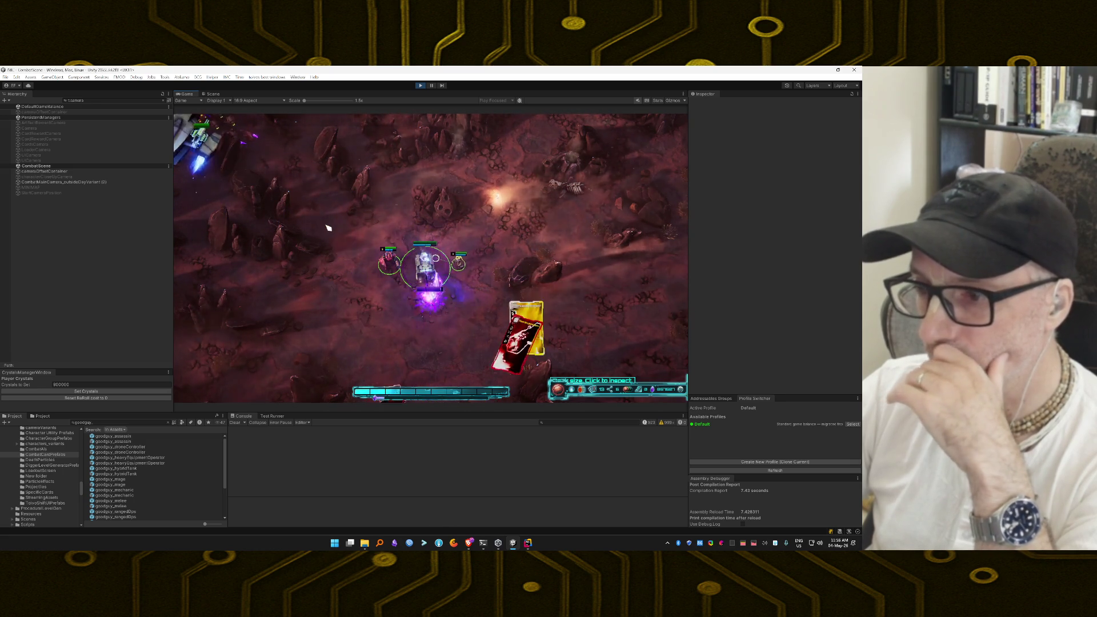
pyautogui.click(371, 371)
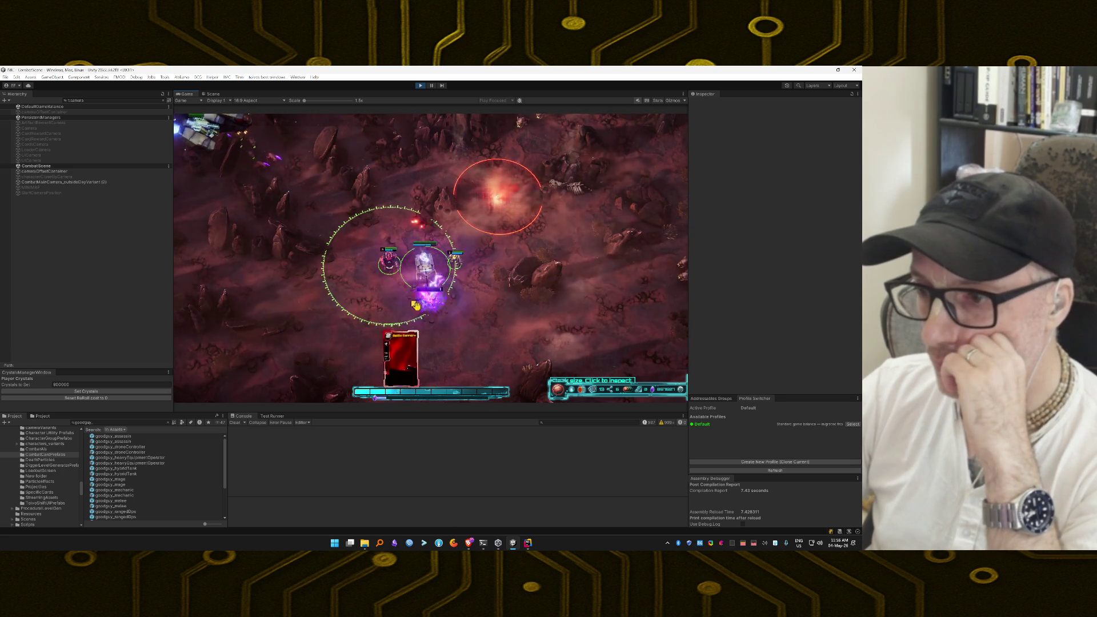
pyautogui.click(403, 296)
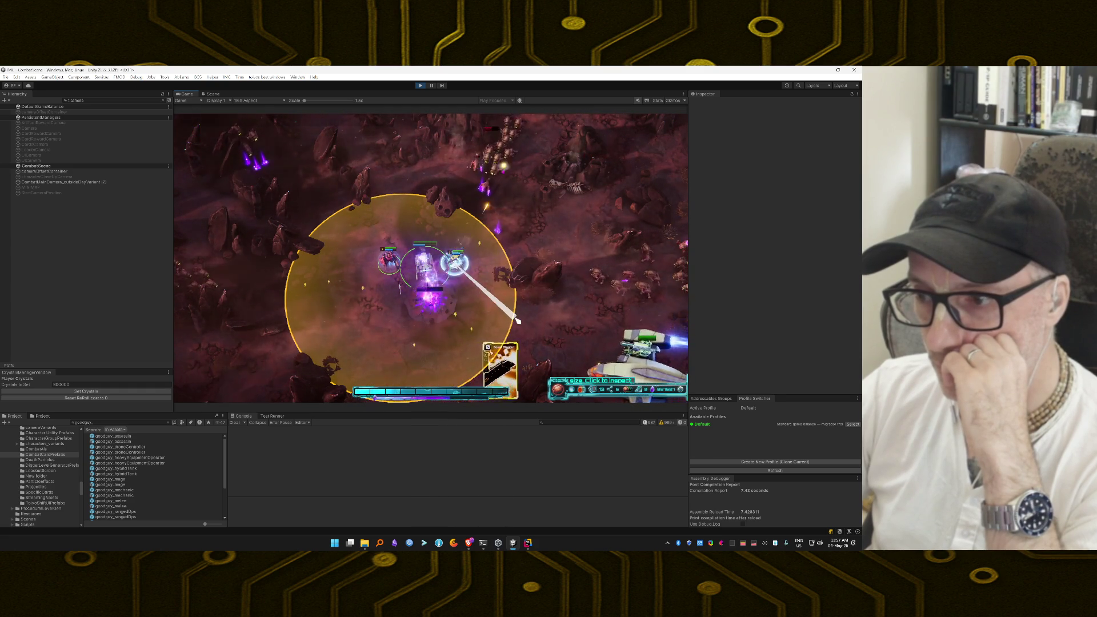
pyautogui.click(518, 321)
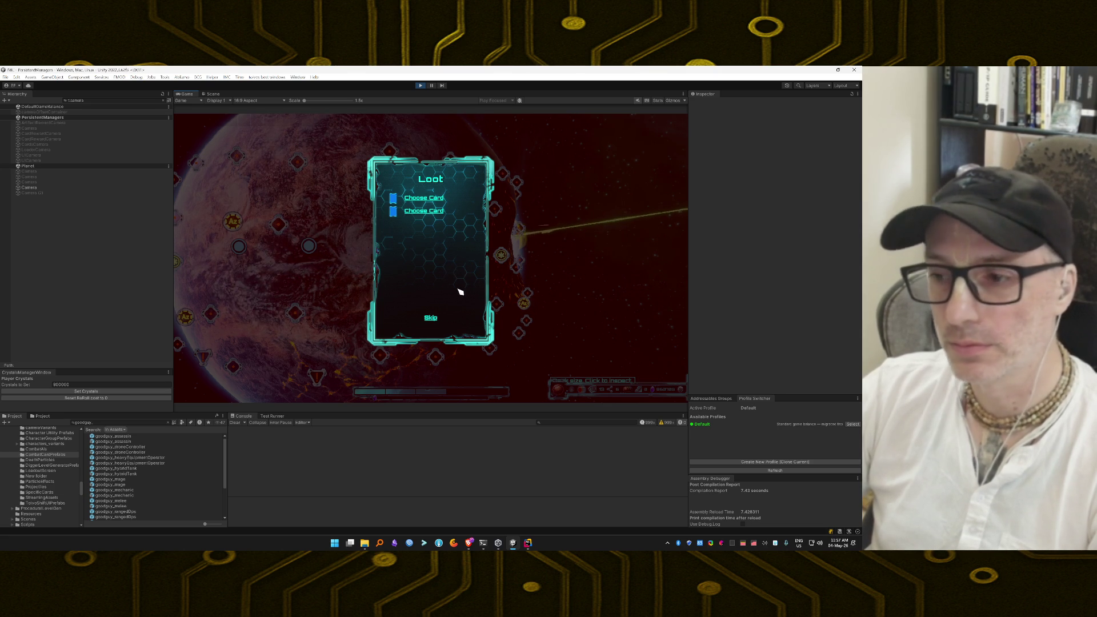
# Skip the loot without taking all rewards and move the ship to the next map node
pyautogui.click(431, 318)
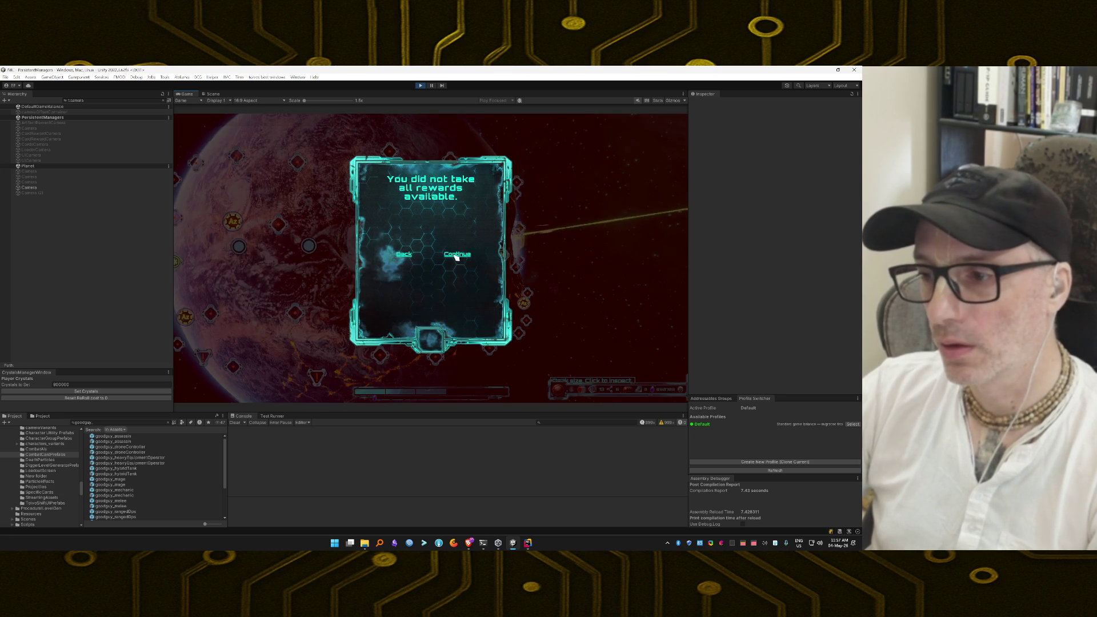
pyautogui.click(457, 256)
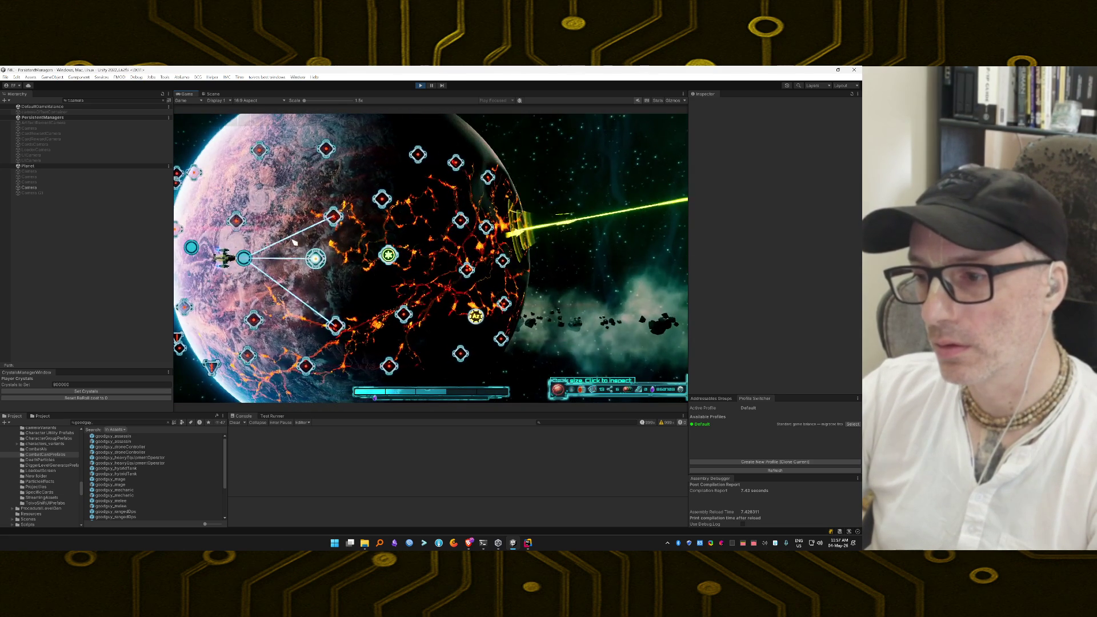
pyautogui.click(316, 258)
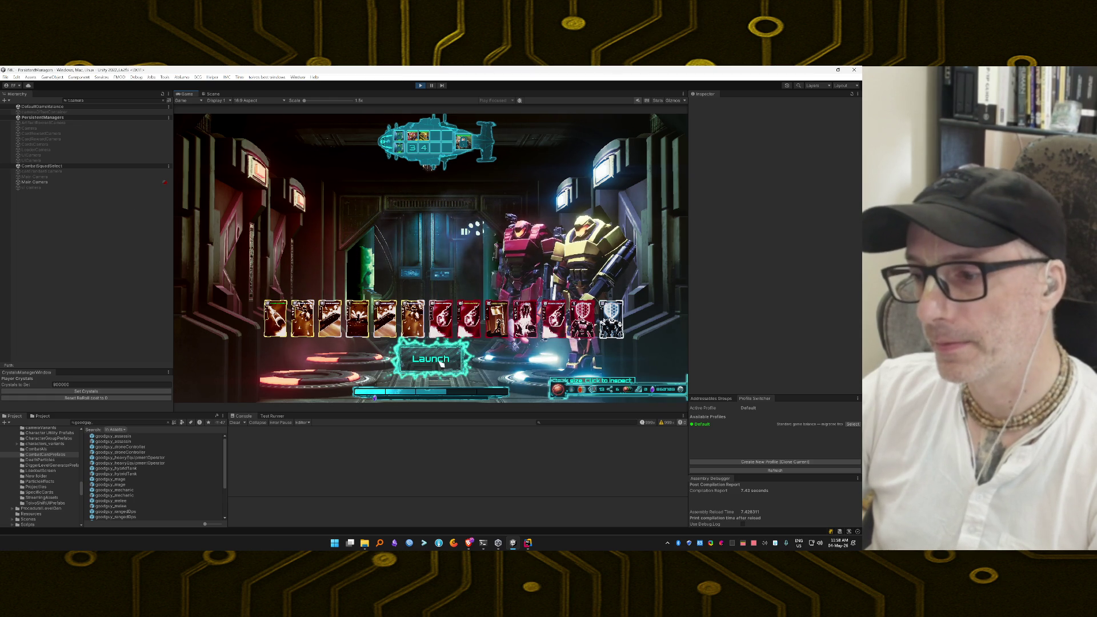
# Launch the squad from the hangar bay into the volcanic-map battle
pyautogui.click(442, 364)
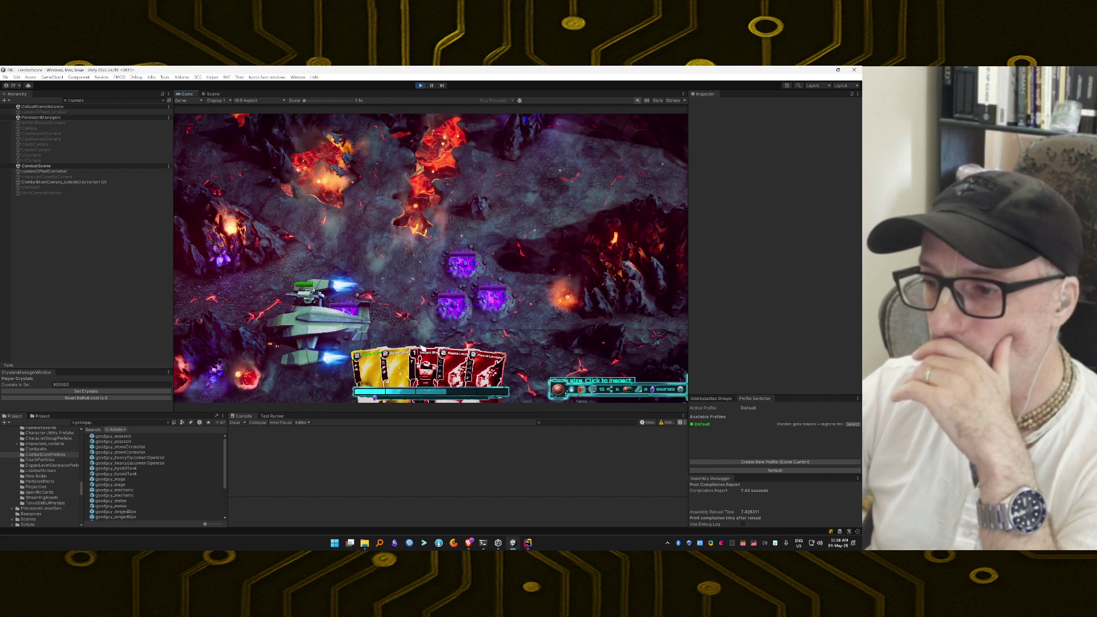
# Toggle a debug cheat, then play yellow and Boost Blaster cards on targets until the lava-field fight is won
pyautogui.press('`')
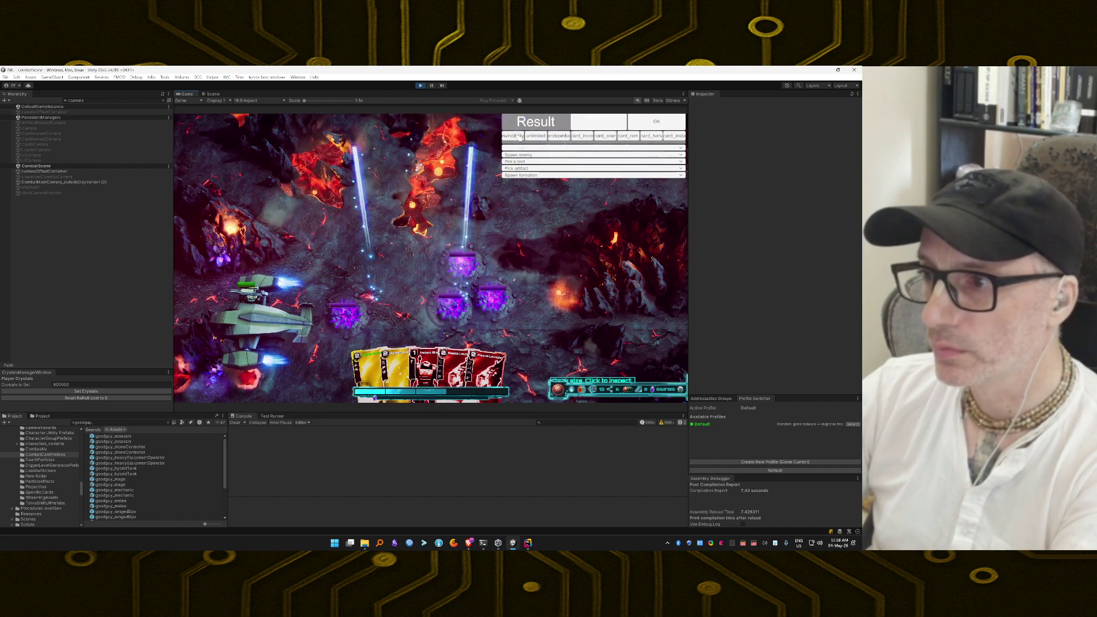
pyautogui.write('invincibility')
pyautogui.click(536, 135)
pyautogui.press('`')
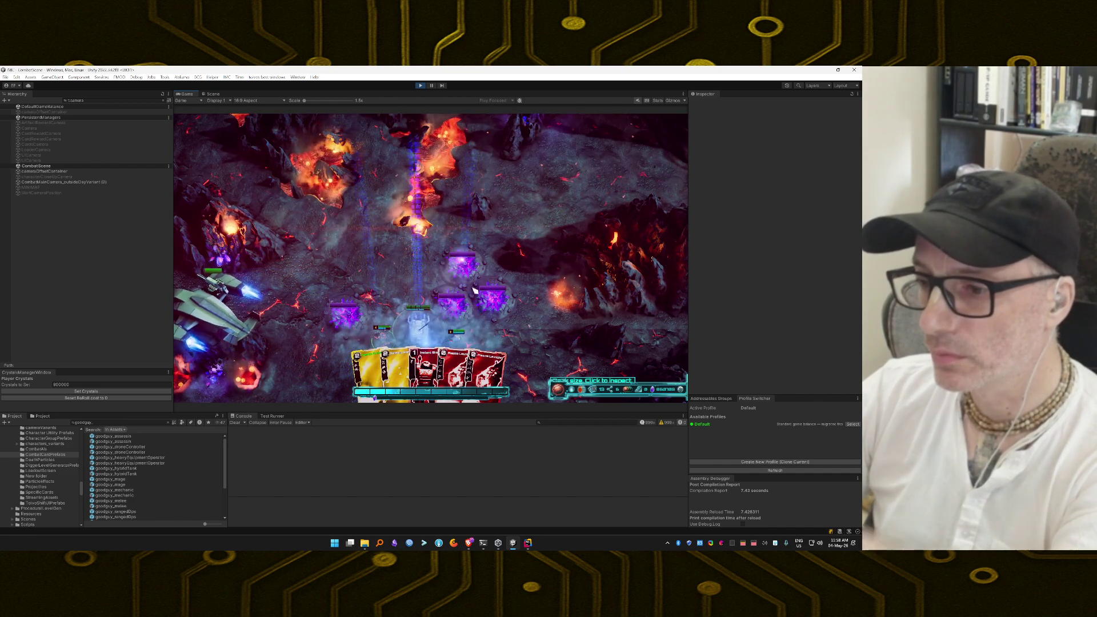
pyautogui.moveTo(381, 369)
pyautogui.mouseDown()
pyautogui.moveTo(461, 329)
pyautogui.moveTo(465, 308)
pyautogui.mouseUp()
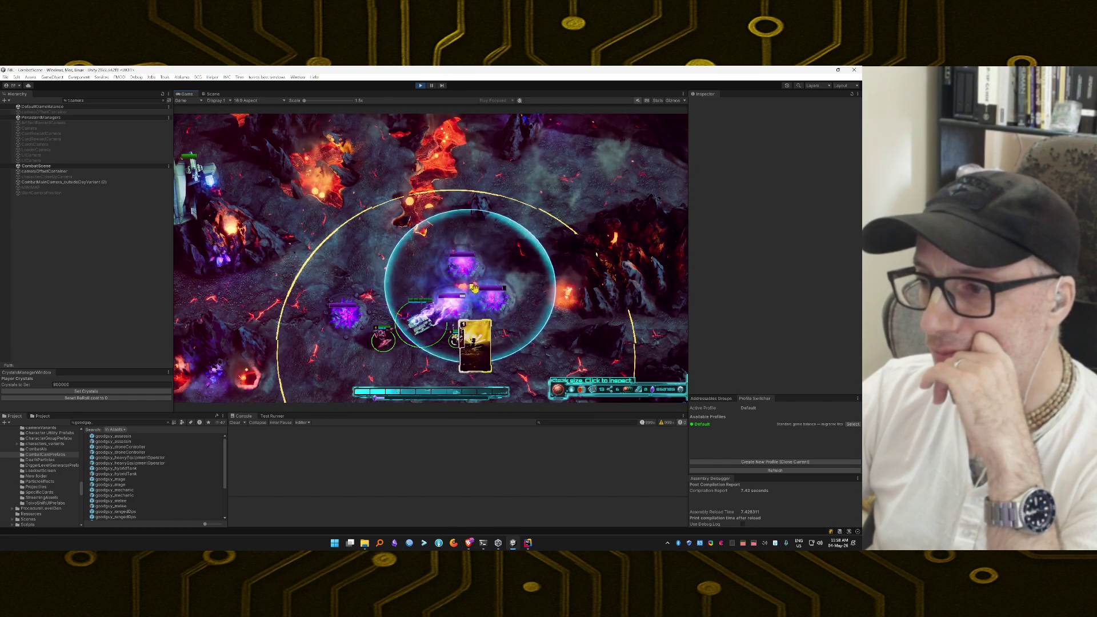
pyautogui.moveTo(474, 287); pyautogui.dragTo(477, 295)
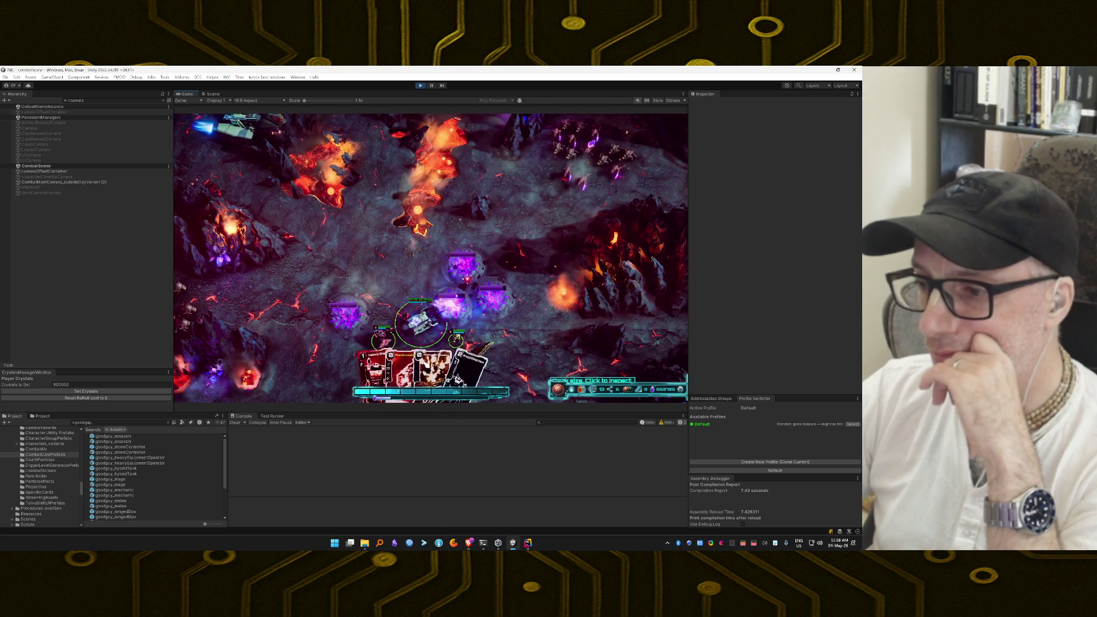
pyautogui.moveTo(486, 328)
pyautogui.mouseDown()
pyautogui.moveTo(466, 343)
pyautogui.moveTo(503, 258)
pyautogui.moveTo(487, 270)
pyautogui.mouseUp()
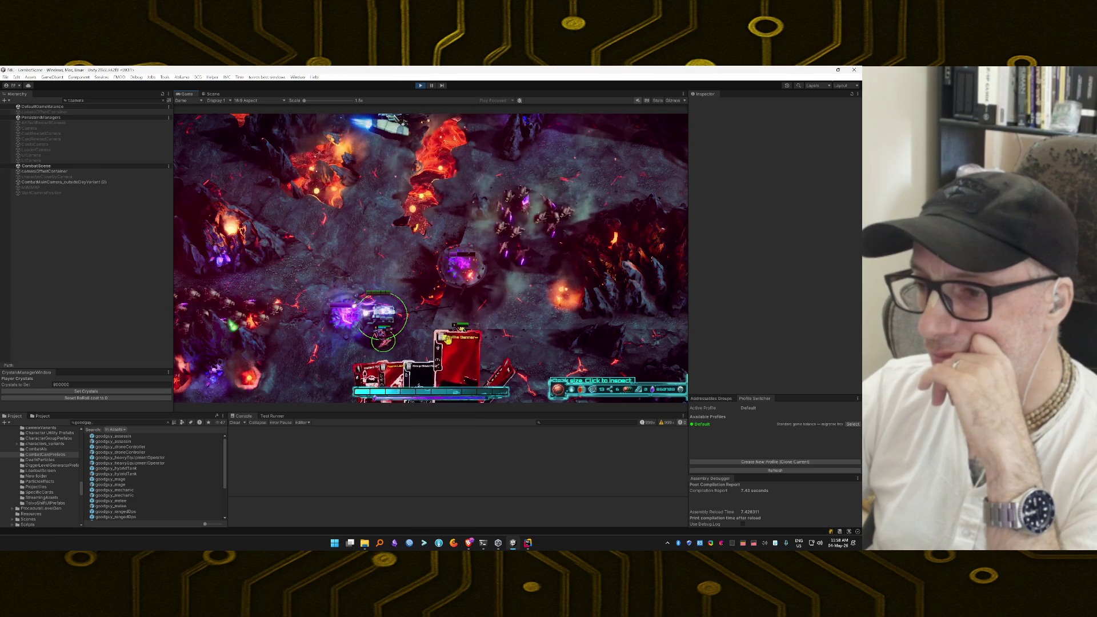
pyautogui.press('1')
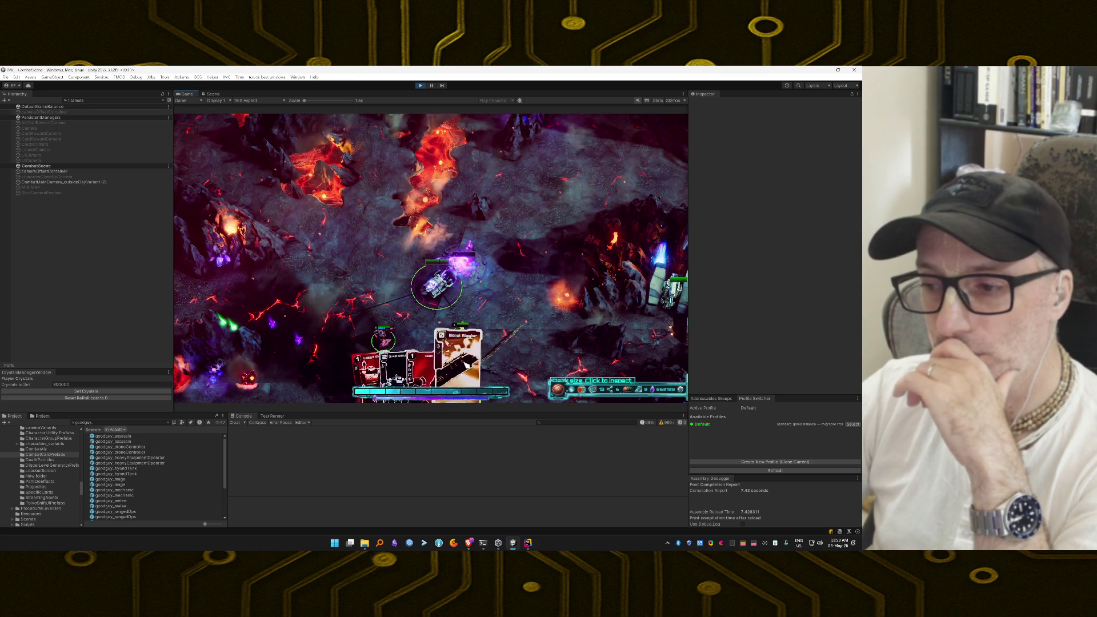
pyautogui.moveTo(451, 363); pyautogui.dragTo(515, 316)
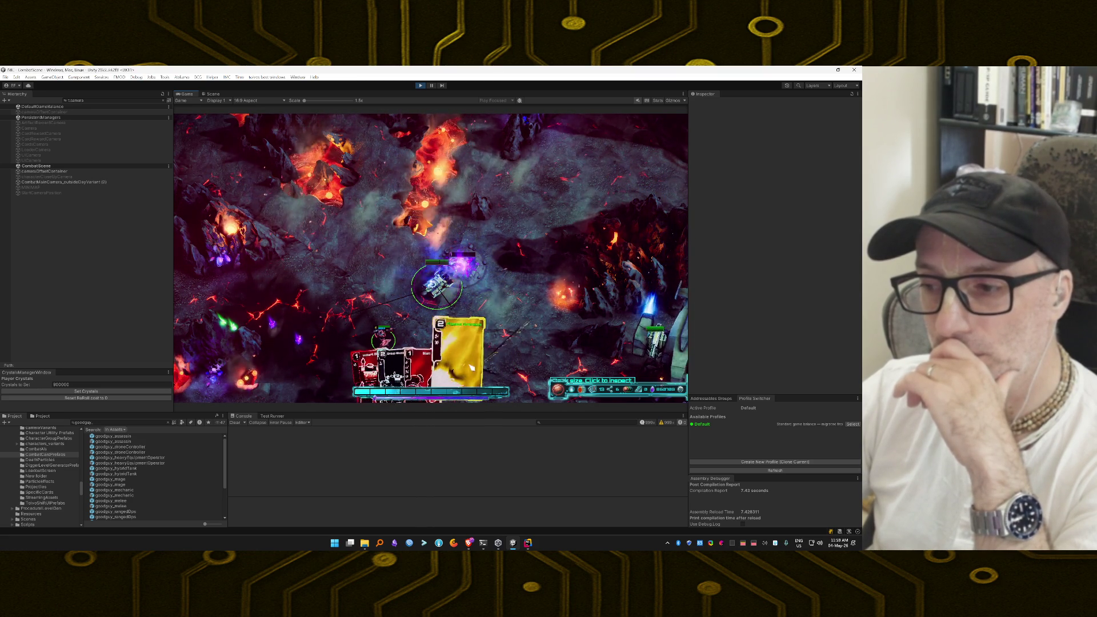
pyautogui.moveTo(462, 361); pyautogui.dragTo(474, 297)
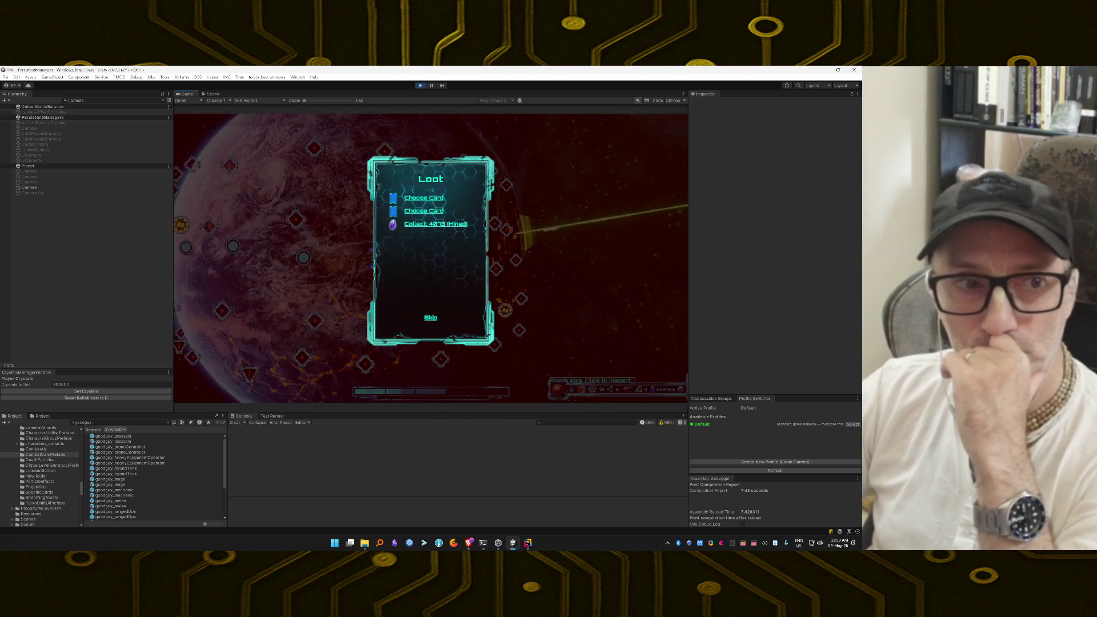
# Collect the 4073 mined crystals and skip the card rewards, continuing without them
pyautogui.click(450, 226)
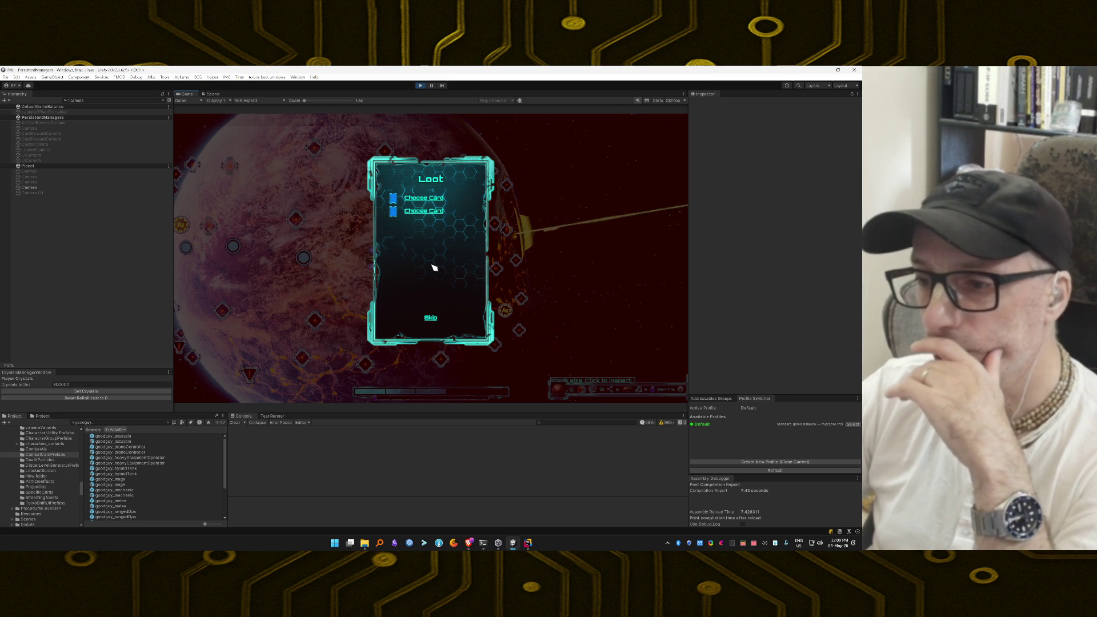
pyautogui.click(431, 318)
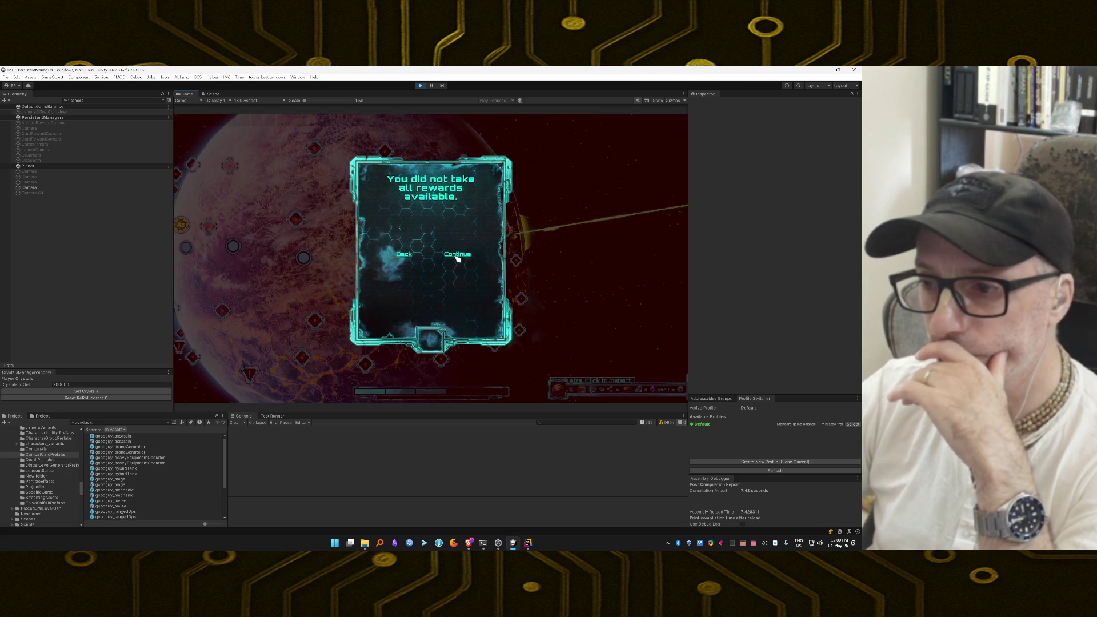
pyautogui.click(457, 255)
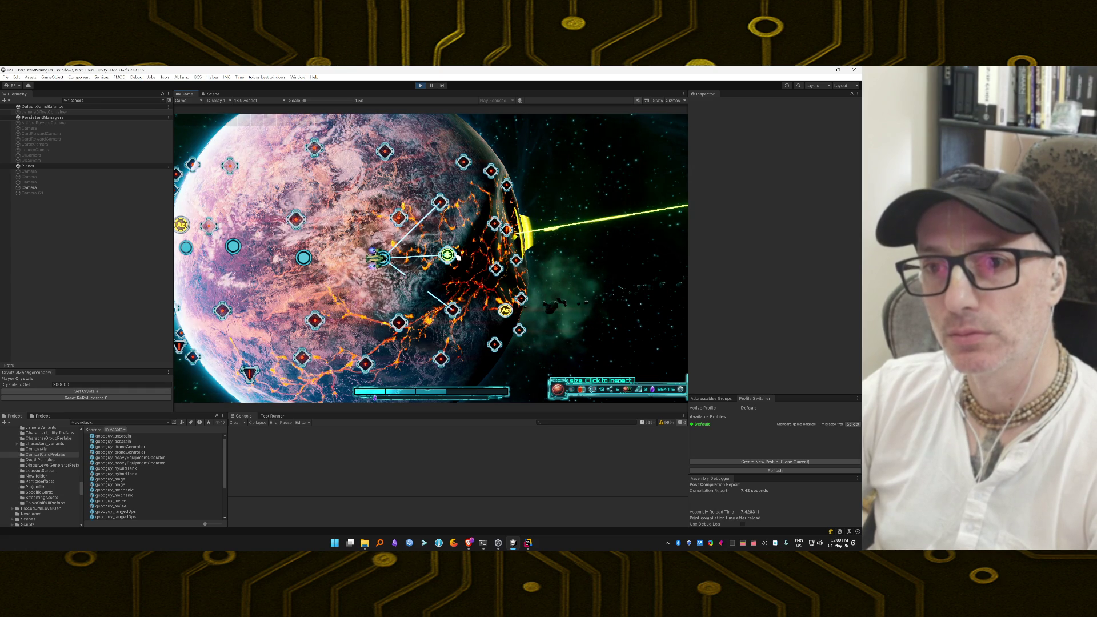
# Pan the planet map left to bring the Survivor Node into view
pyautogui.moveTo(457, 259)
pyautogui.mouseDown()
pyautogui.moveTo(324, 228)
pyautogui.moveTo(260, 237)
pyautogui.mouseUp()
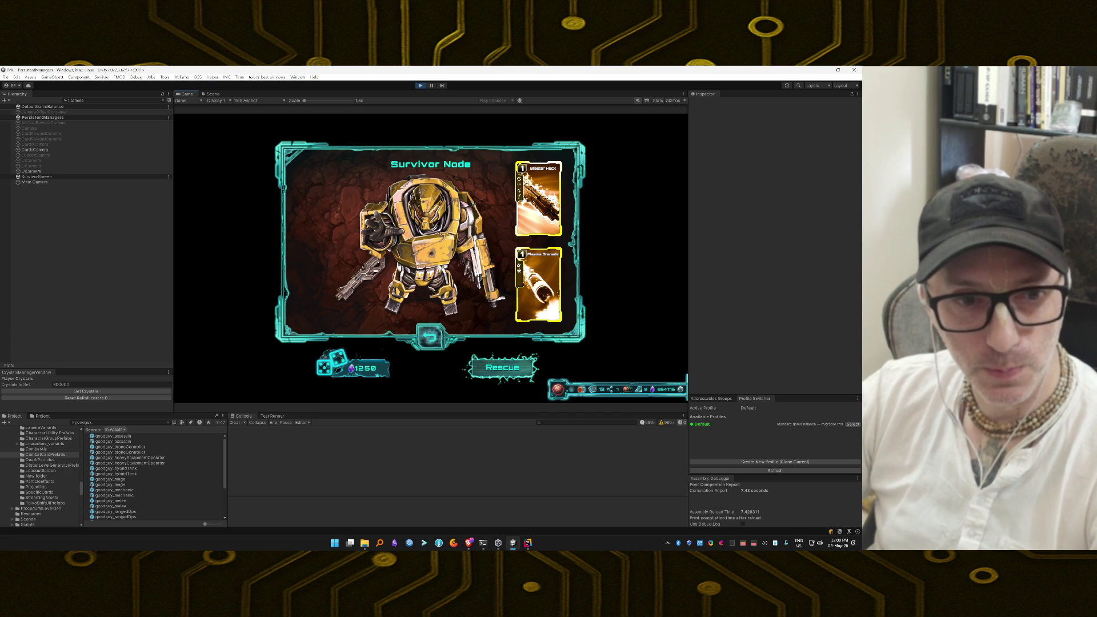
# Rescue the yellow survivor mech and head on to the Drop Shop node
pyautogui.click(516, 371)
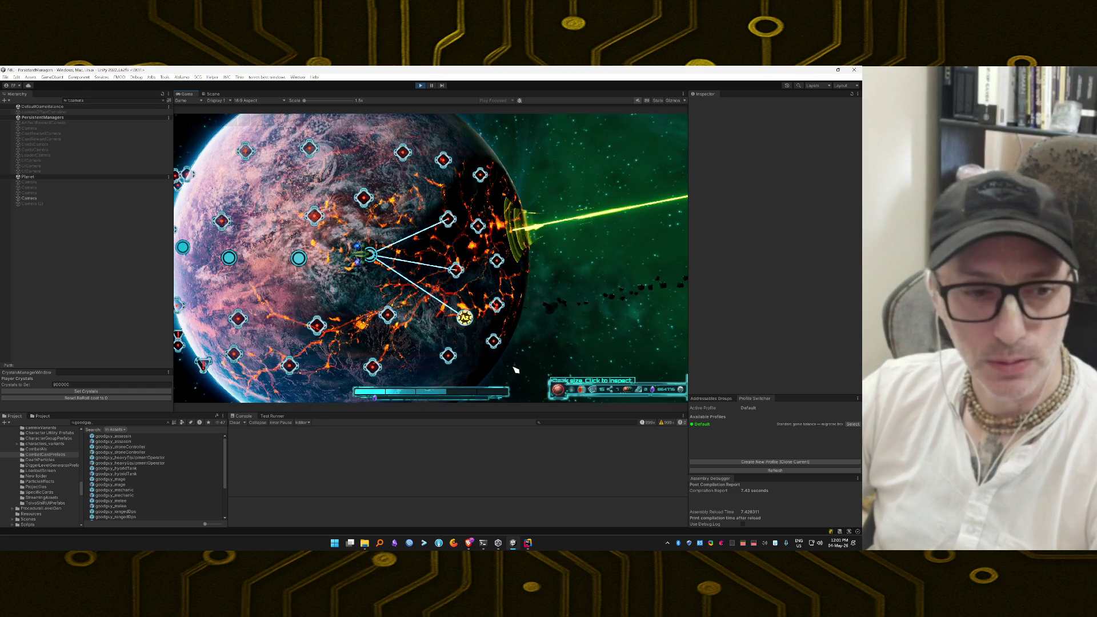
pyautogui.moveTo(465, 317)
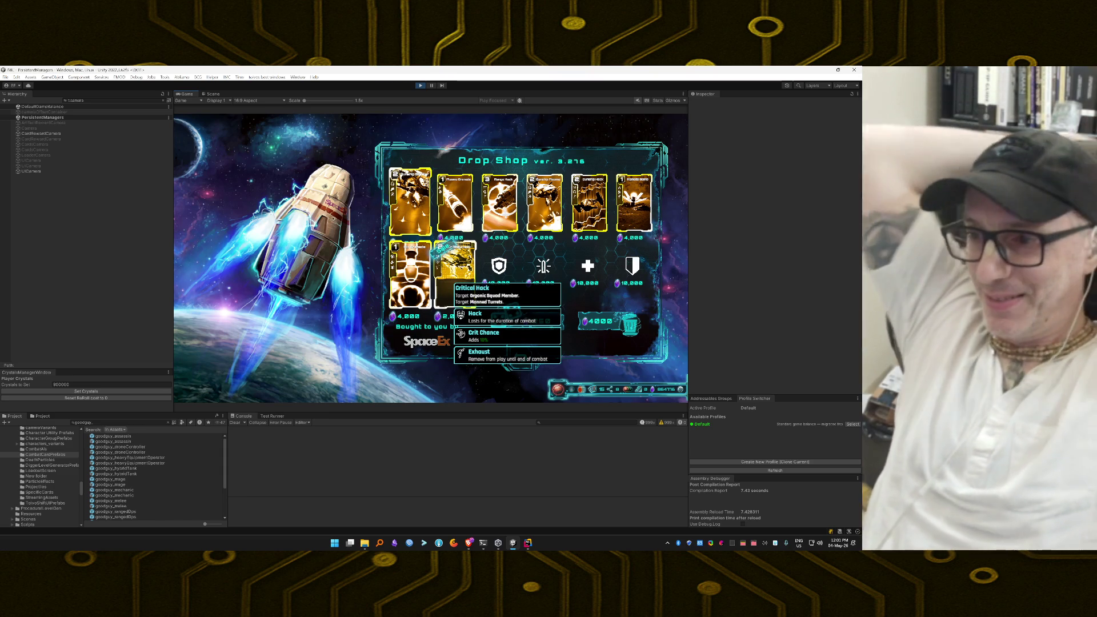
pyautogui.click(596, 393)
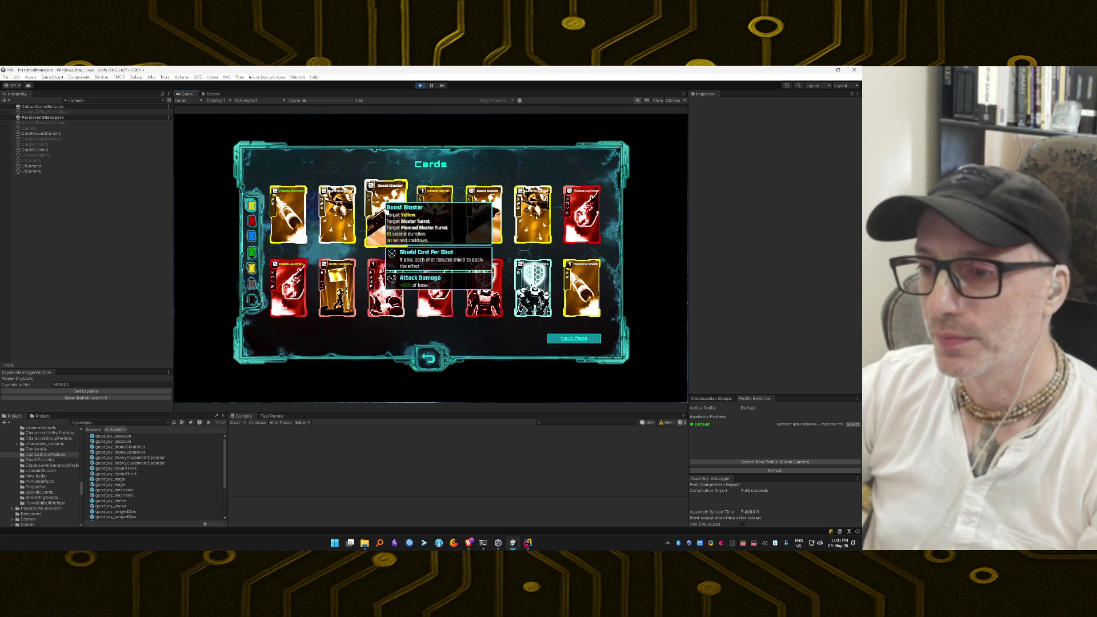
pyautogui.click(561, 344)
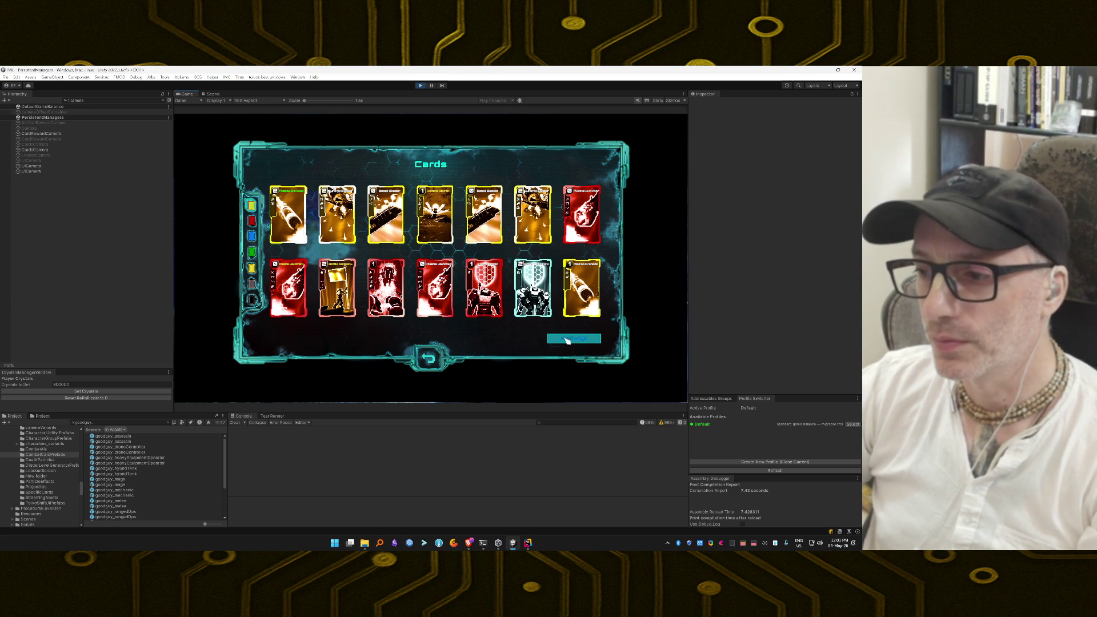
pyautogui.press('Escape')
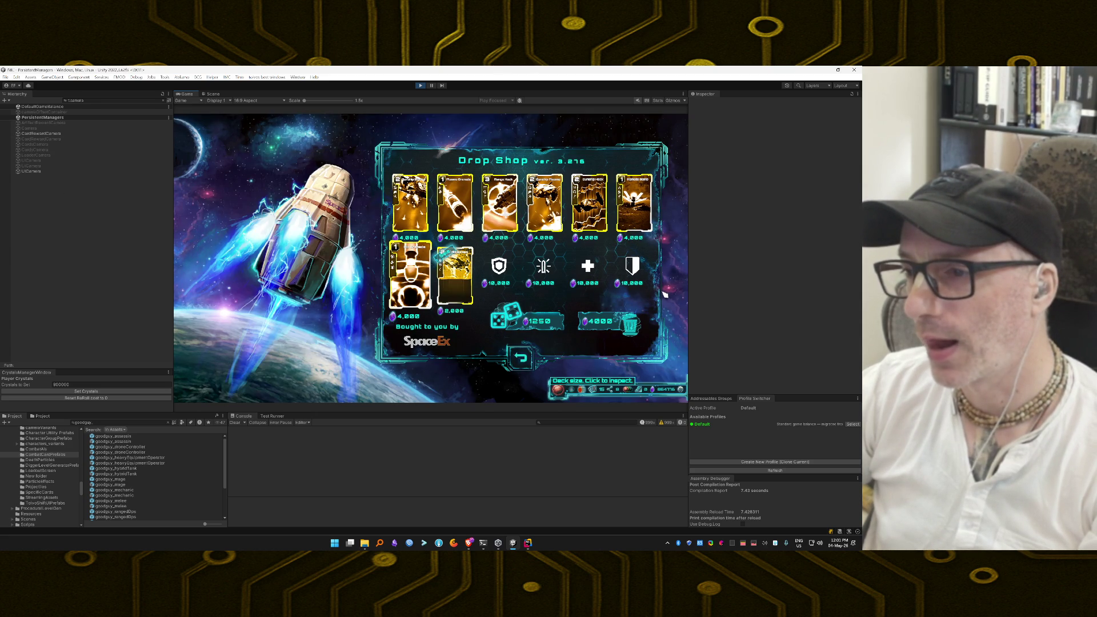
# Upgrade a Drop Shop card by choosing its upgrade and accepting it
pyautogui.click(457, 252)
pyautogui.click(477, 312)
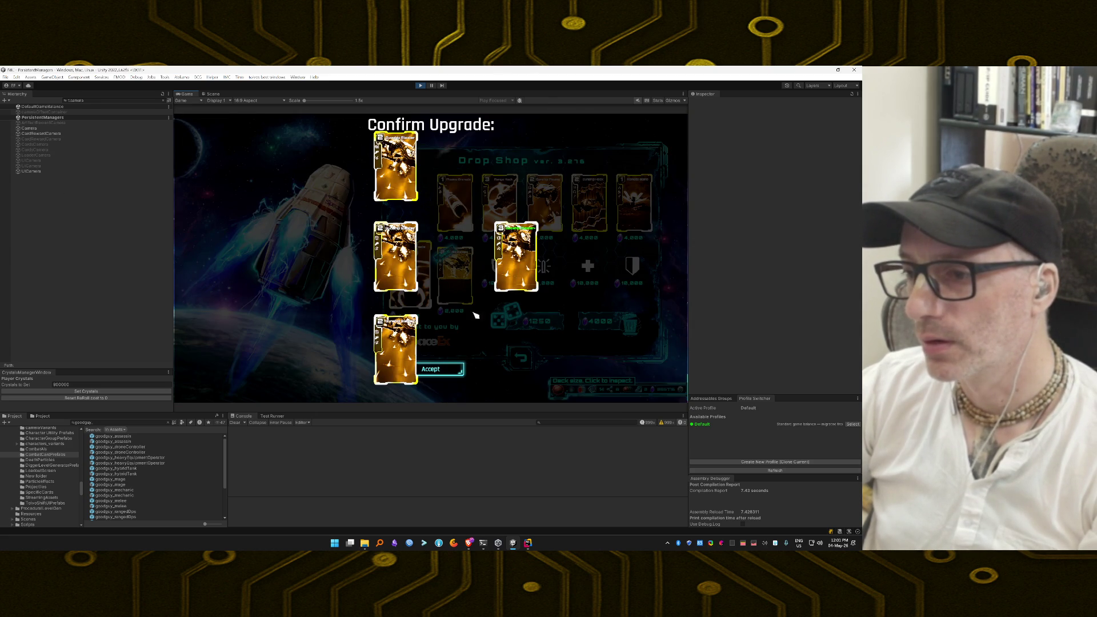
pyautogui.click(457, 371)
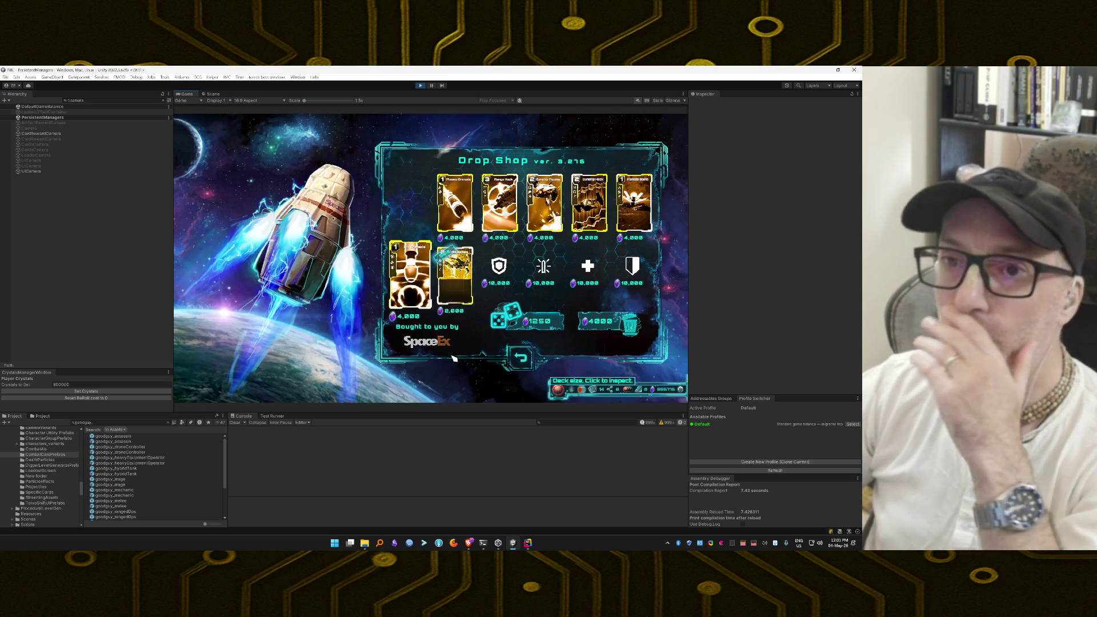
# Reroll the shop for 1250 crystals, upgrade the Boost Blaster cards, and view the 13-card deck list
pyautogui.click(532, 323)
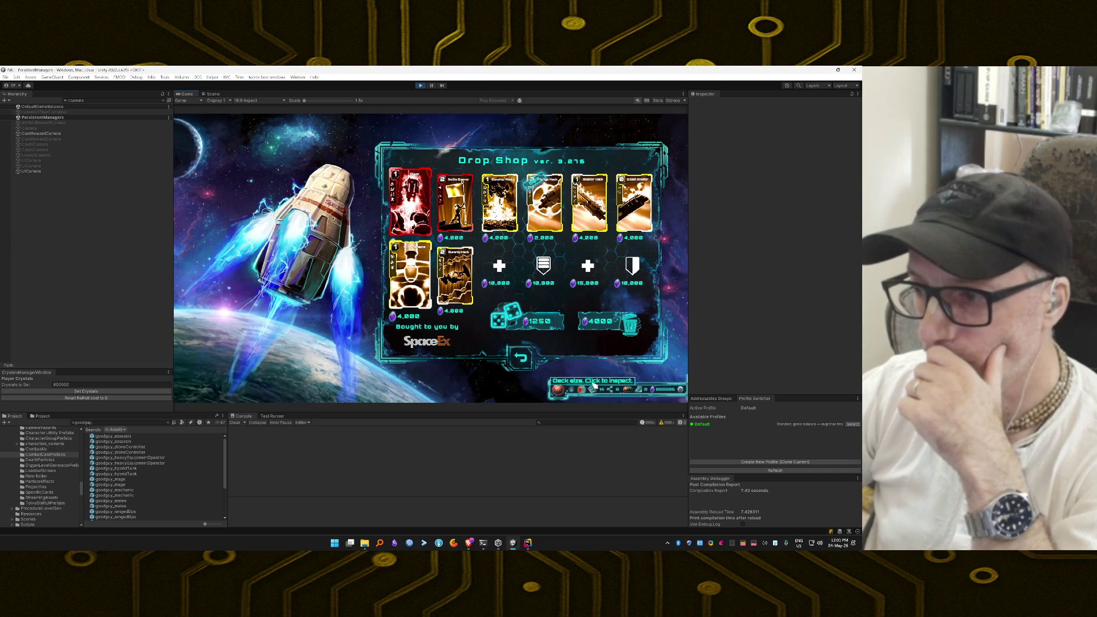
pyautogui.click(635, 201)
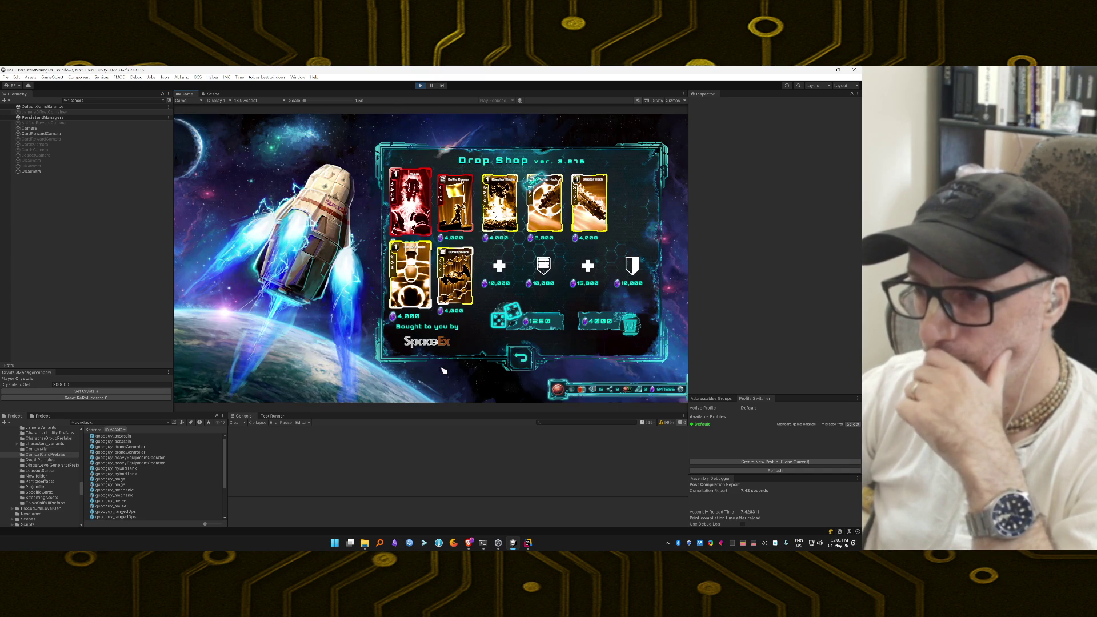
pyautogui.click(596, 390)
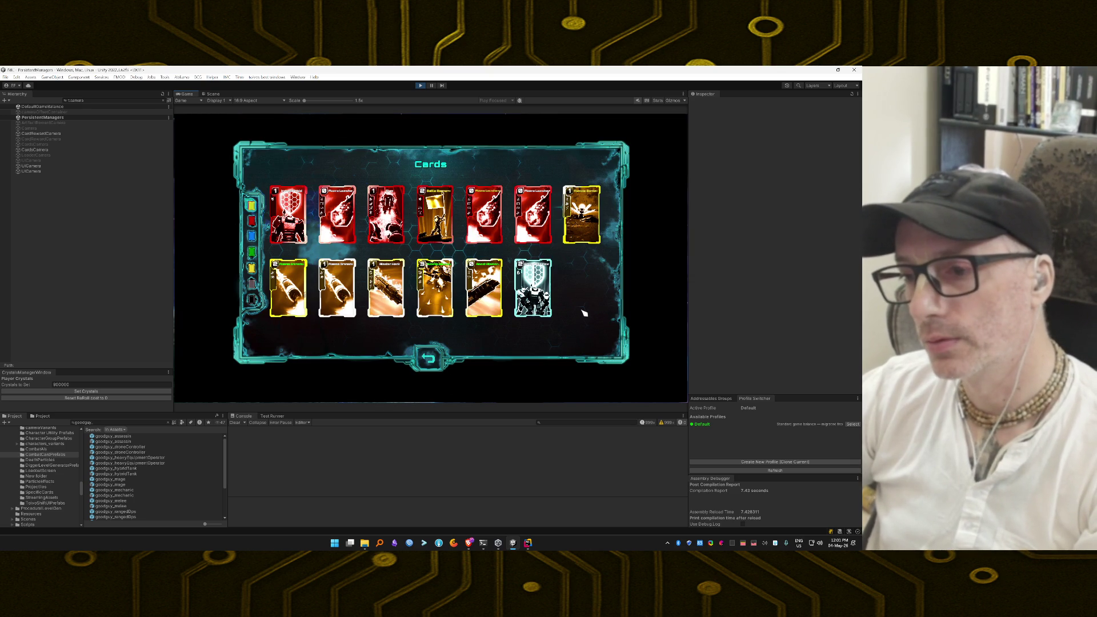
# Reroll the shop, buy the Plasma Grenade card, and upgrade the Plasma Launcher
pyautogui.press('Escape')
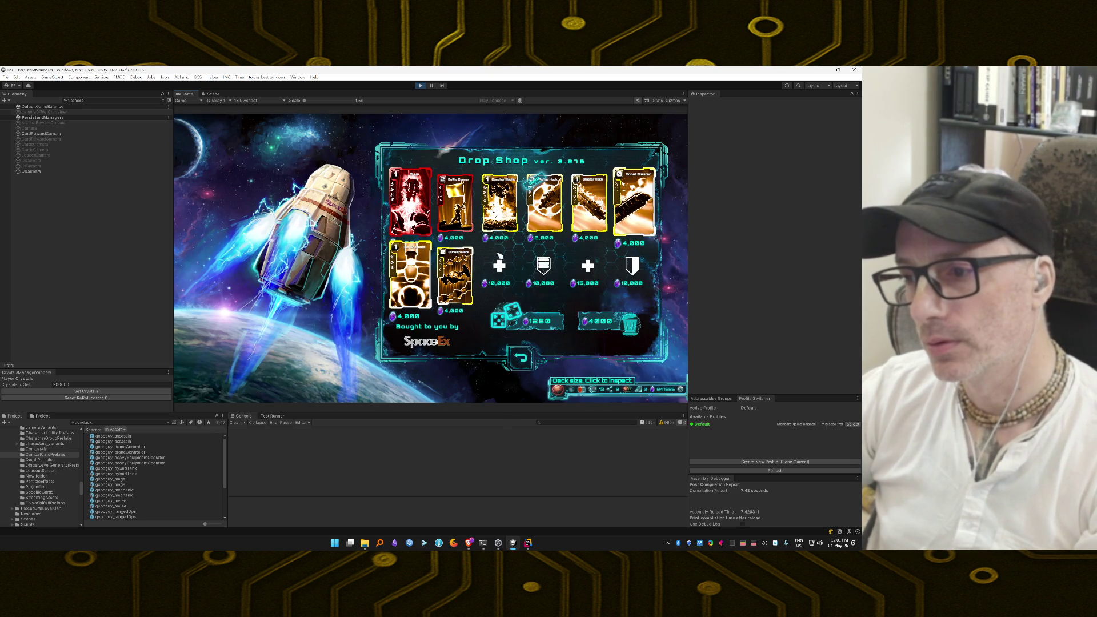
pyautogui.click(533, 323)
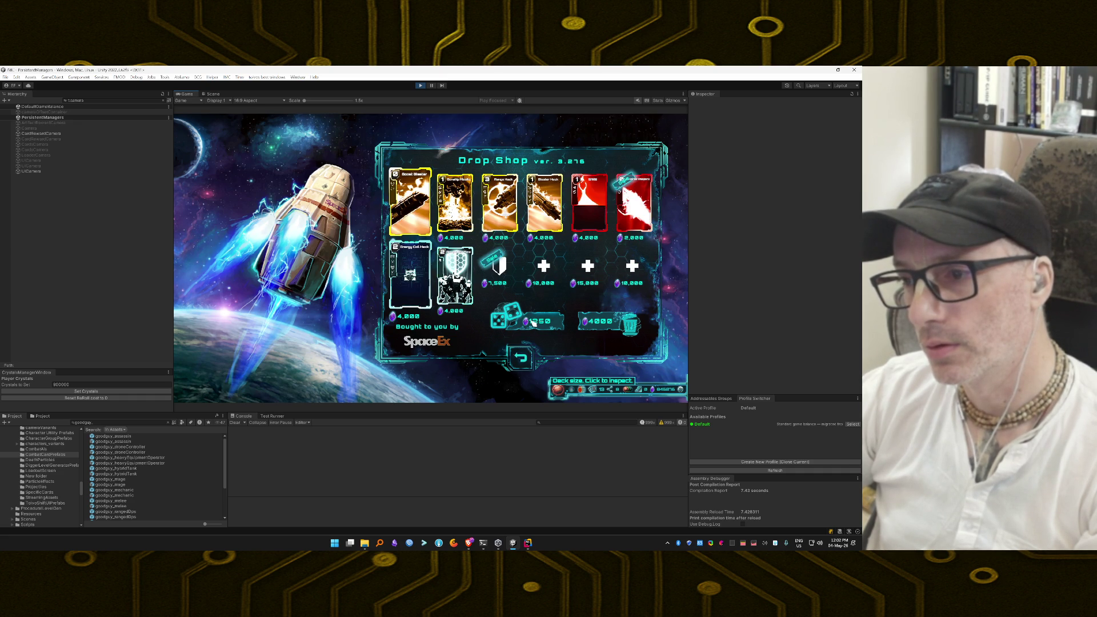
pyautogui.click(534, 323)
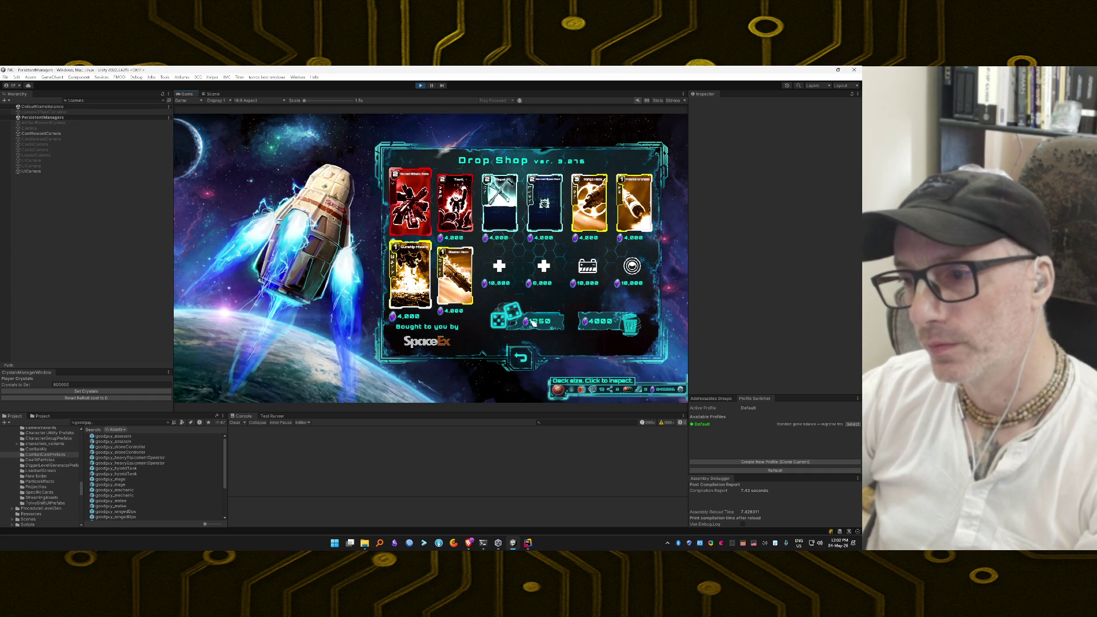
pyautogui.click(616, 223)
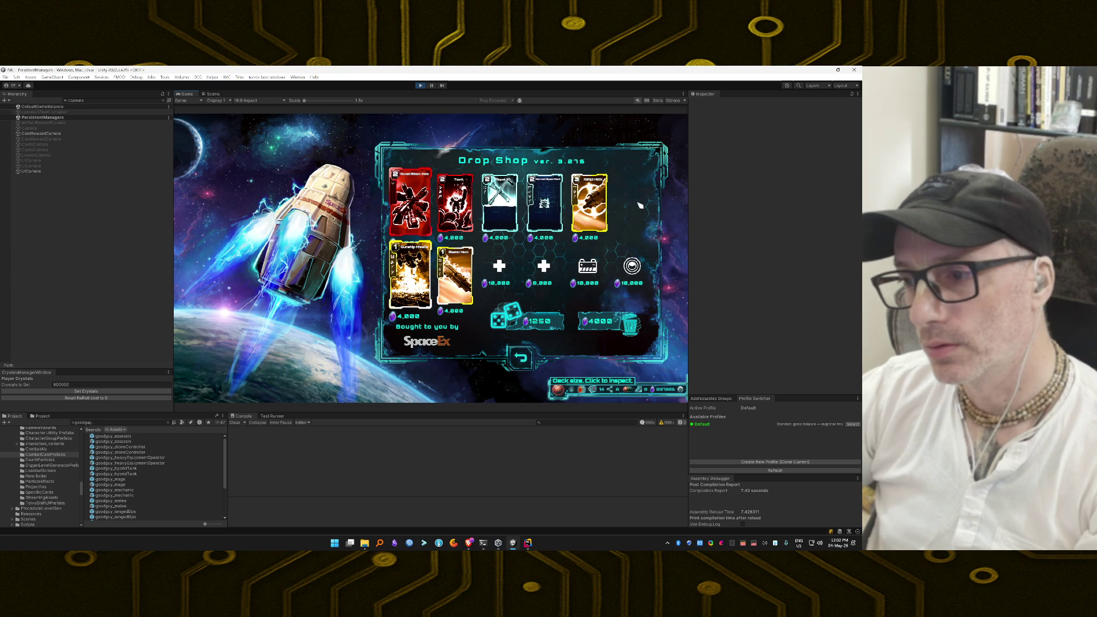
pyautogui.click(544, 323)
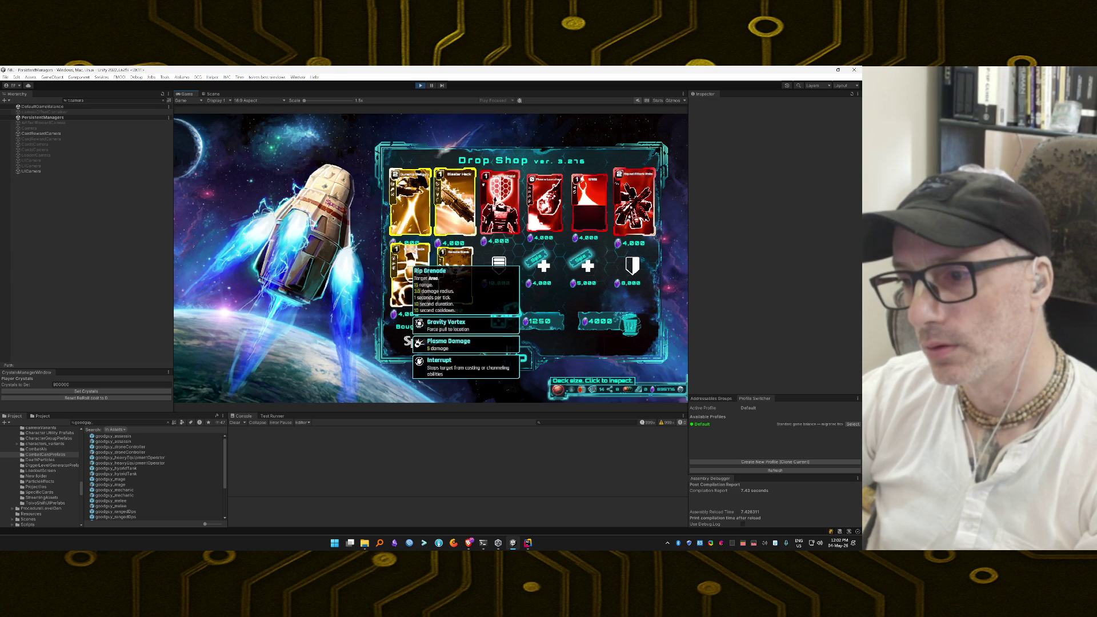
pyautogui.click(559, 219)
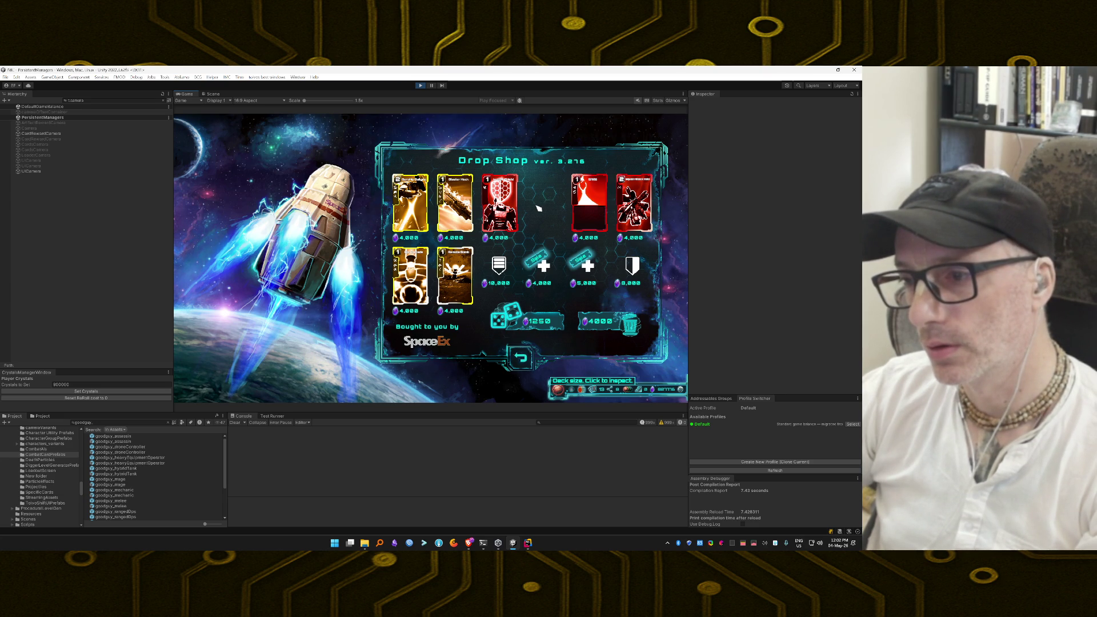
# Reroll five more times, merge the Plasma Grenades into a level-2 card, and leave the shop
pyautogui.click(540, 324)
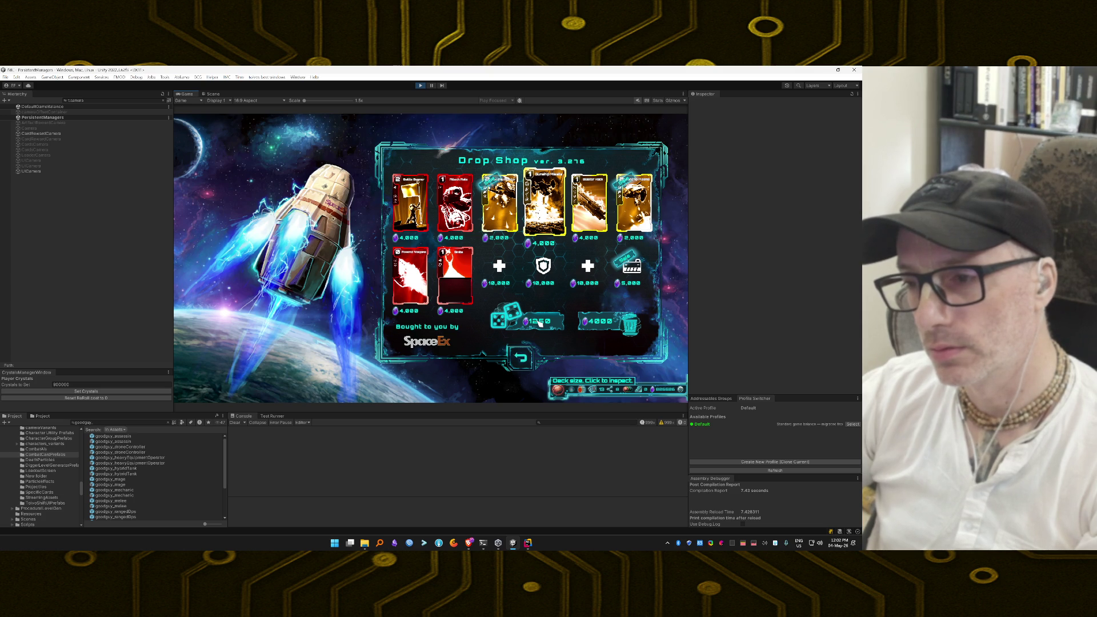
pyautogui.click(539, 324)
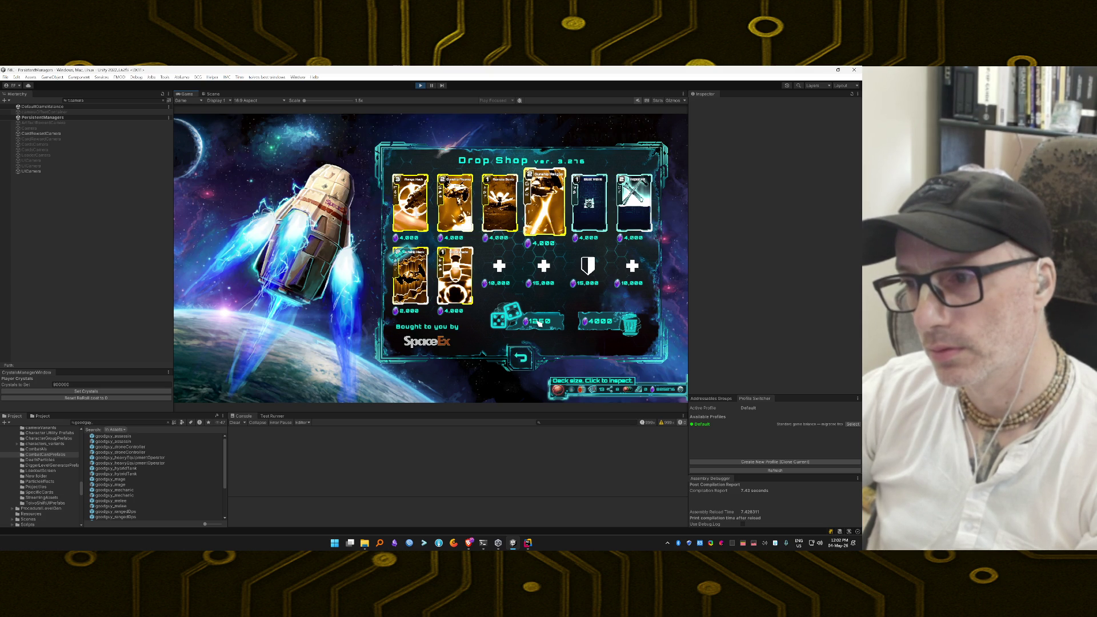
pyautogui.click(540, 324)
pyautogui.click(539, 323)
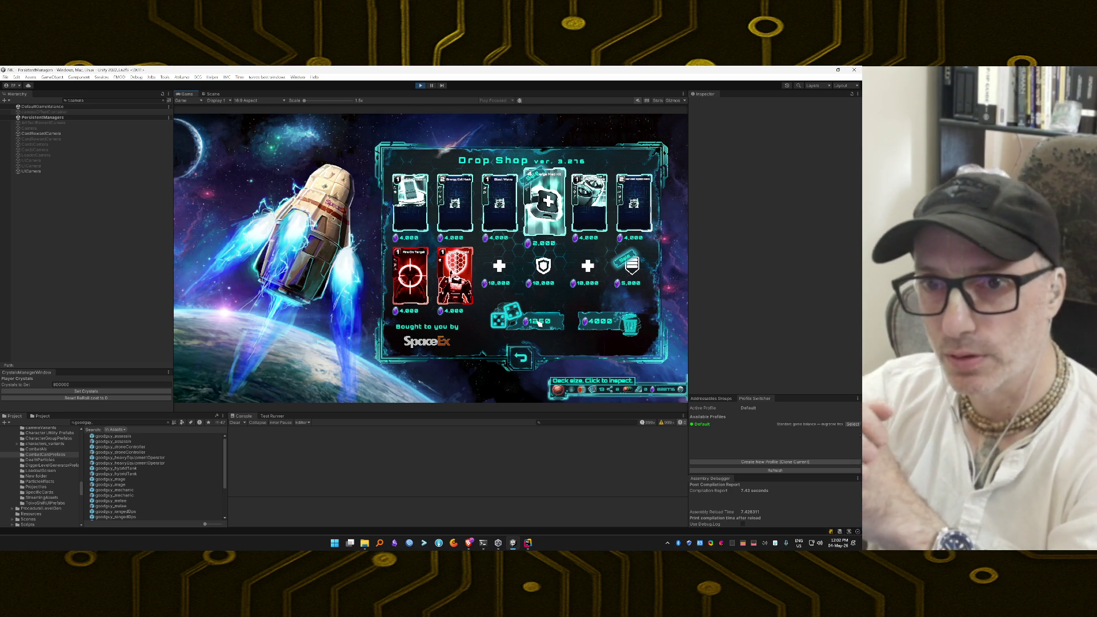
pyautogui.click(539, 323)
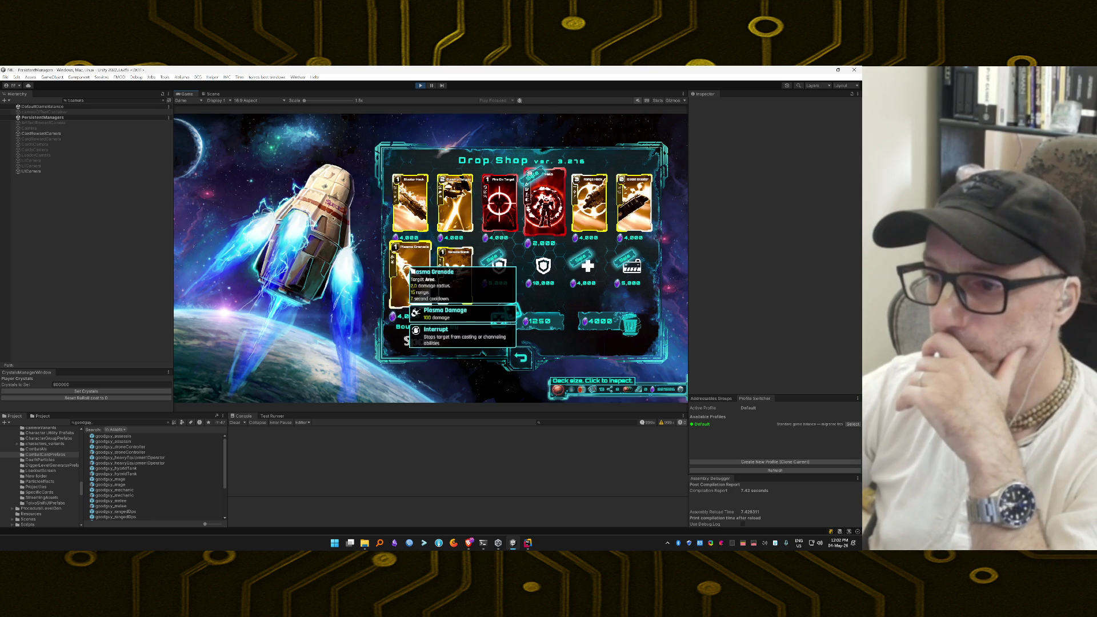
pyautogui.click(407, 267)
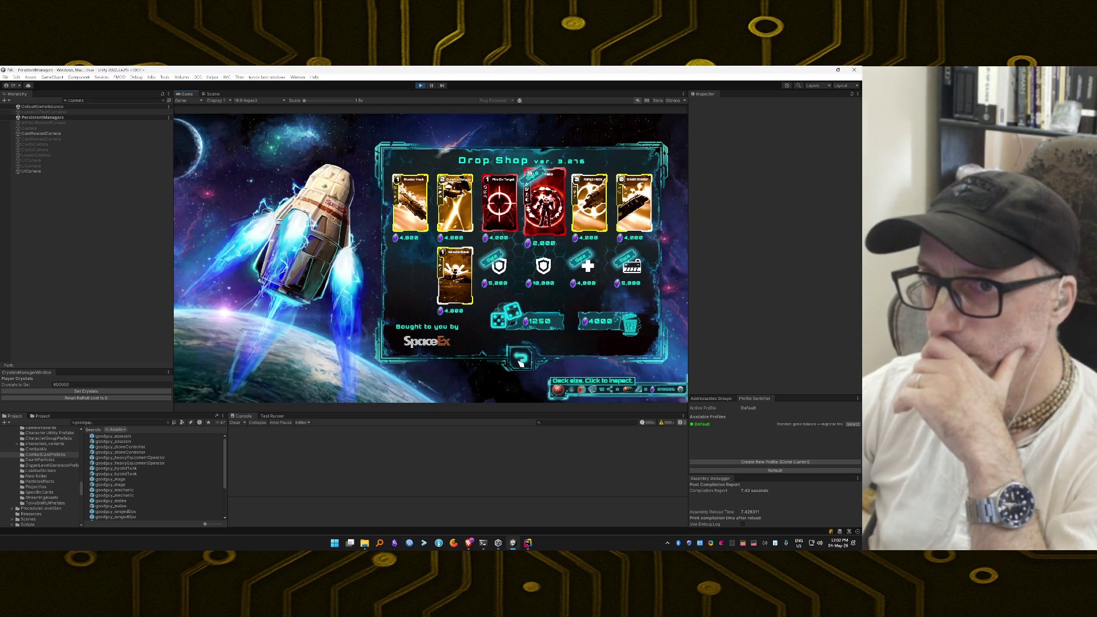
pyautogui.click(520, 360)
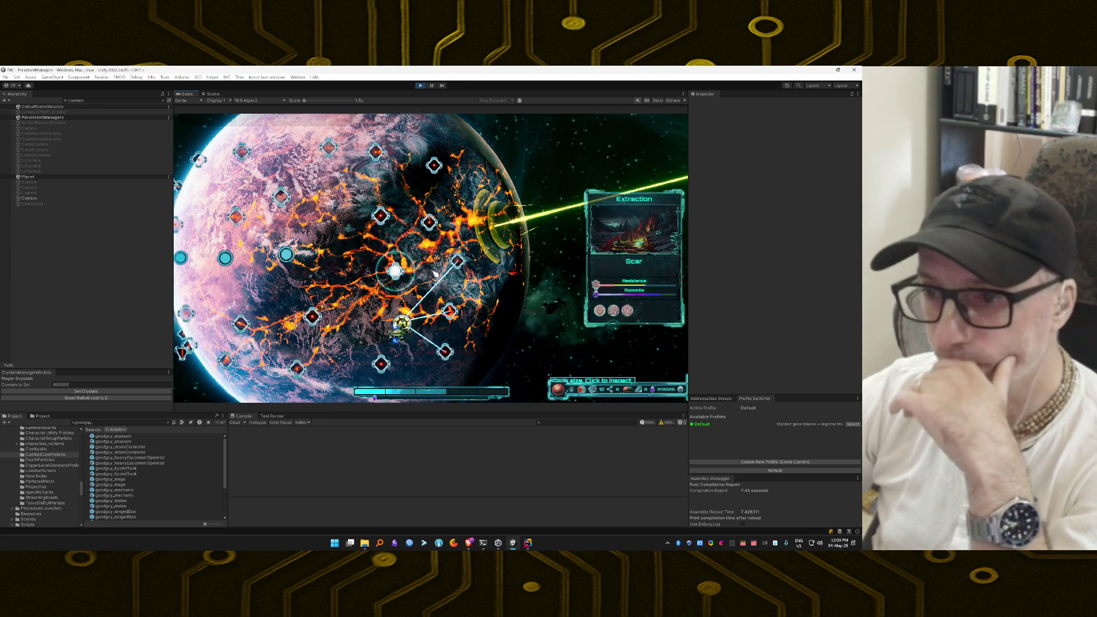
# Travel to the Extraction node and reach the hangar launch bay with both mechs
pyautogui.click(429, 221)
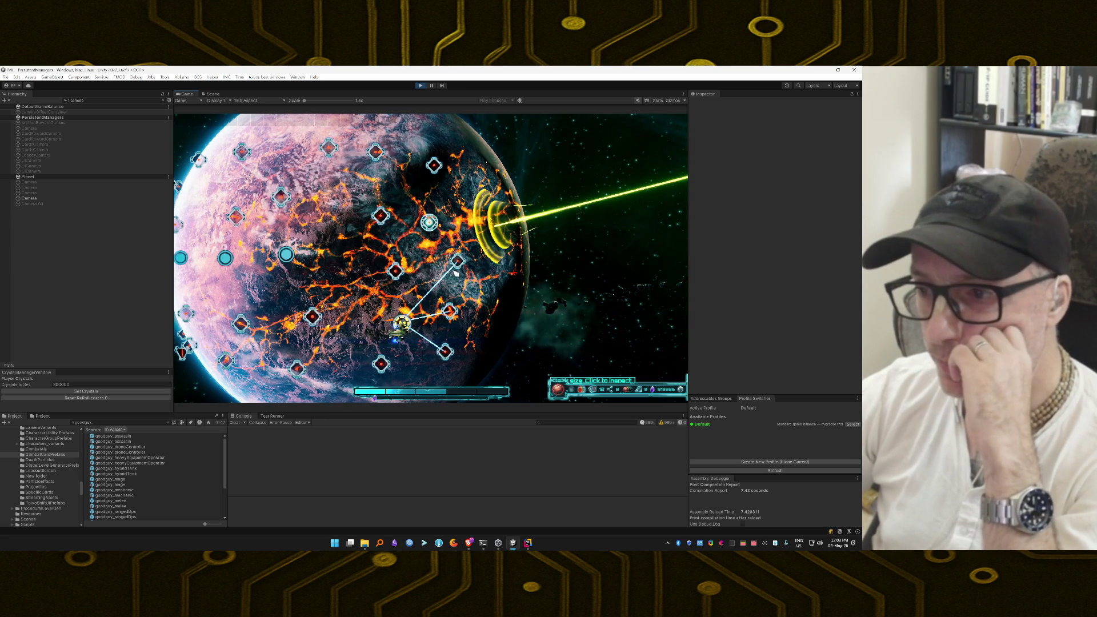
pyautogui.moveTo(286, 275)
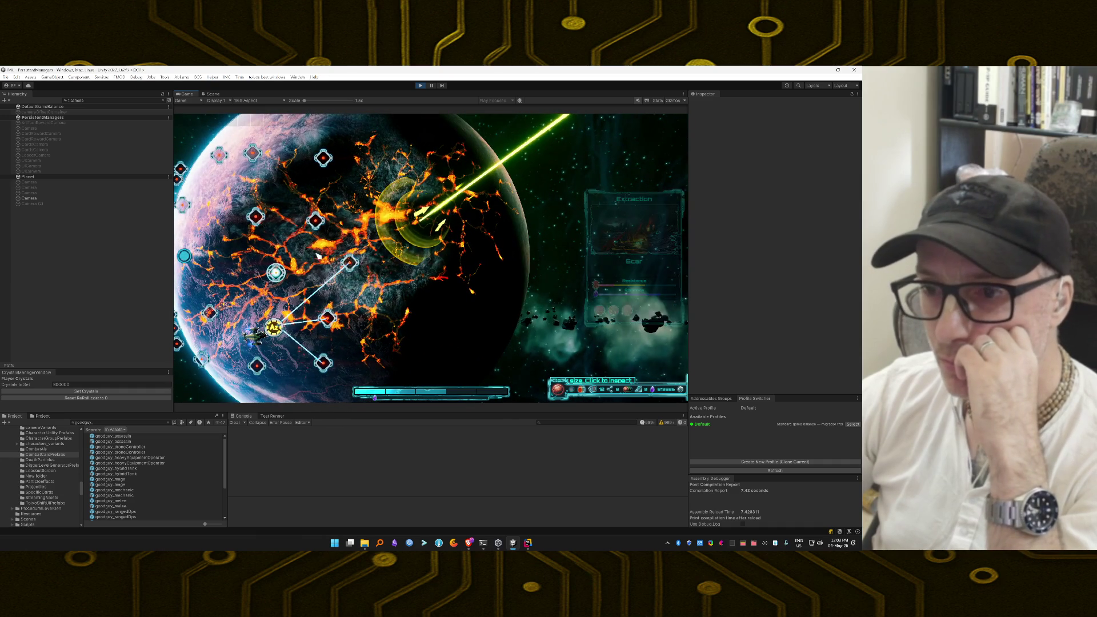
pyautogui.click(349, 263)
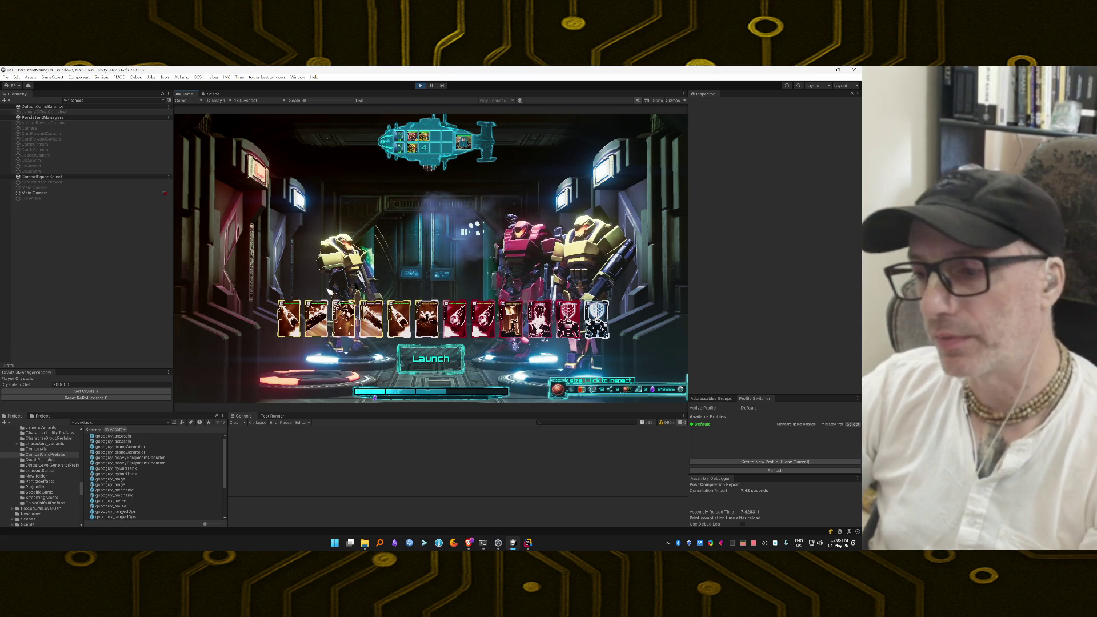
# Launch the squad into the Extraction mission on the lava battlefield
pyautogui.click(437, 356)
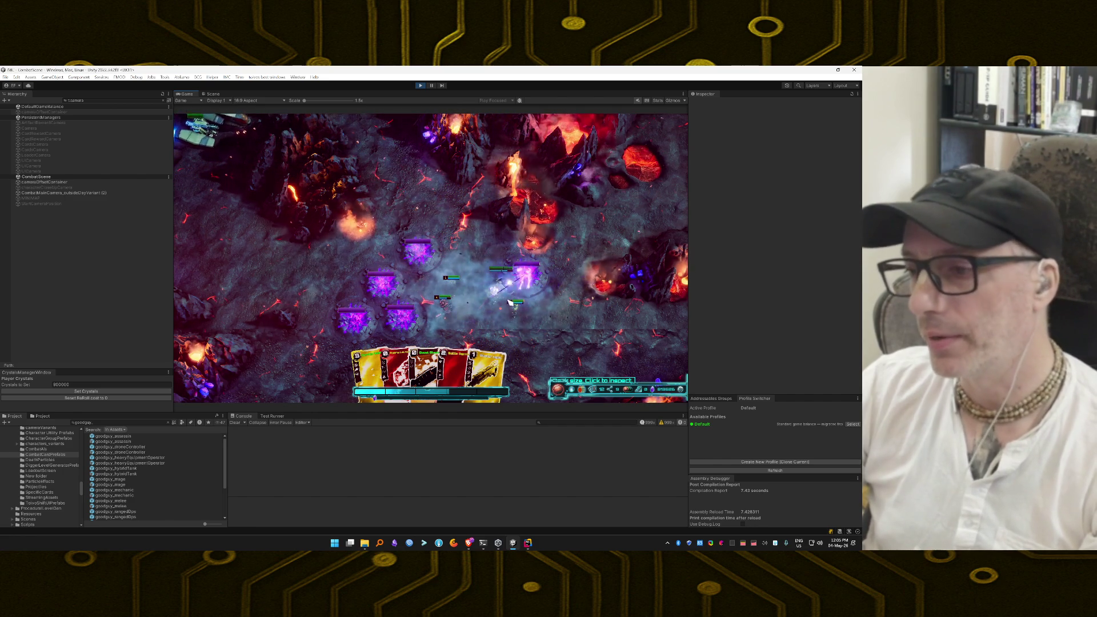
# Turn on squad invincibility from the debug cheat panel and play the first yellow card
pyautogui.press('`')
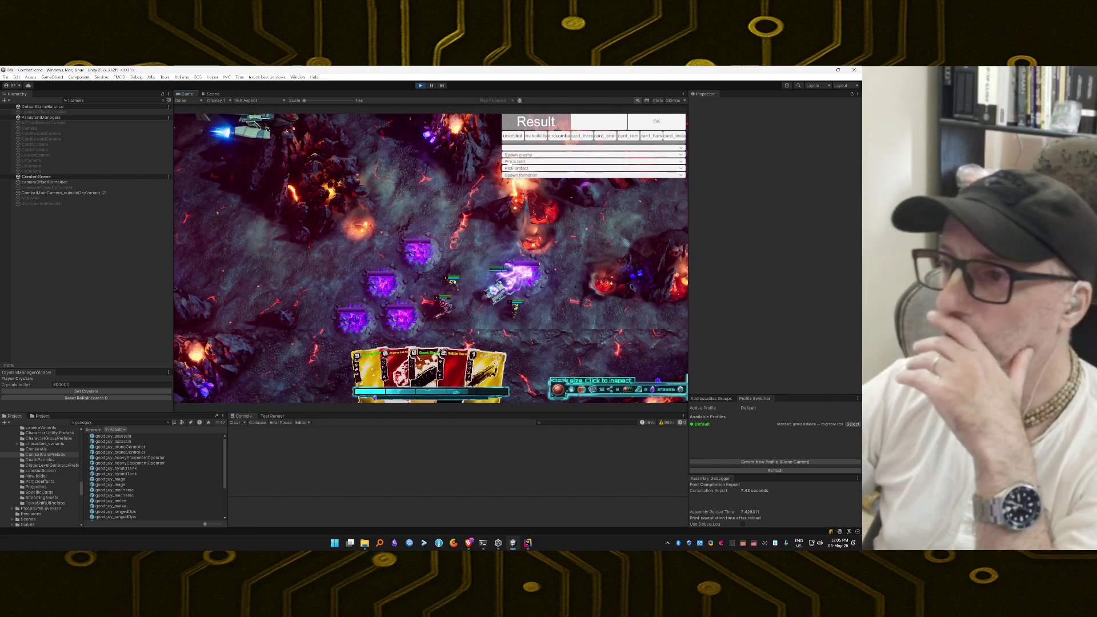
pyautogui.click(536, 137)
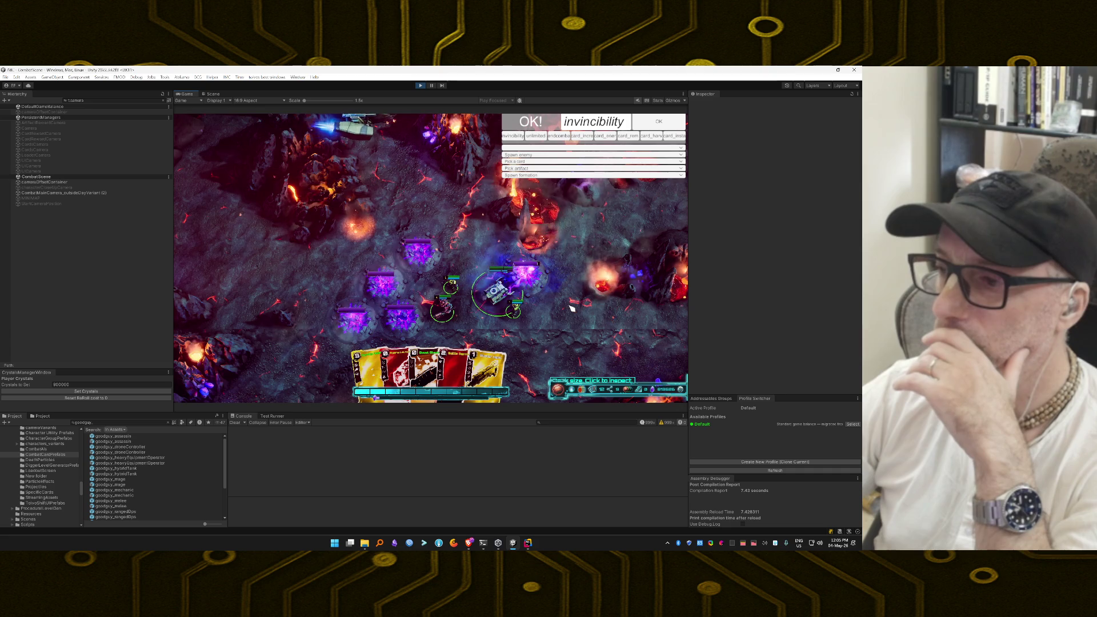
pyautogui.press('5')
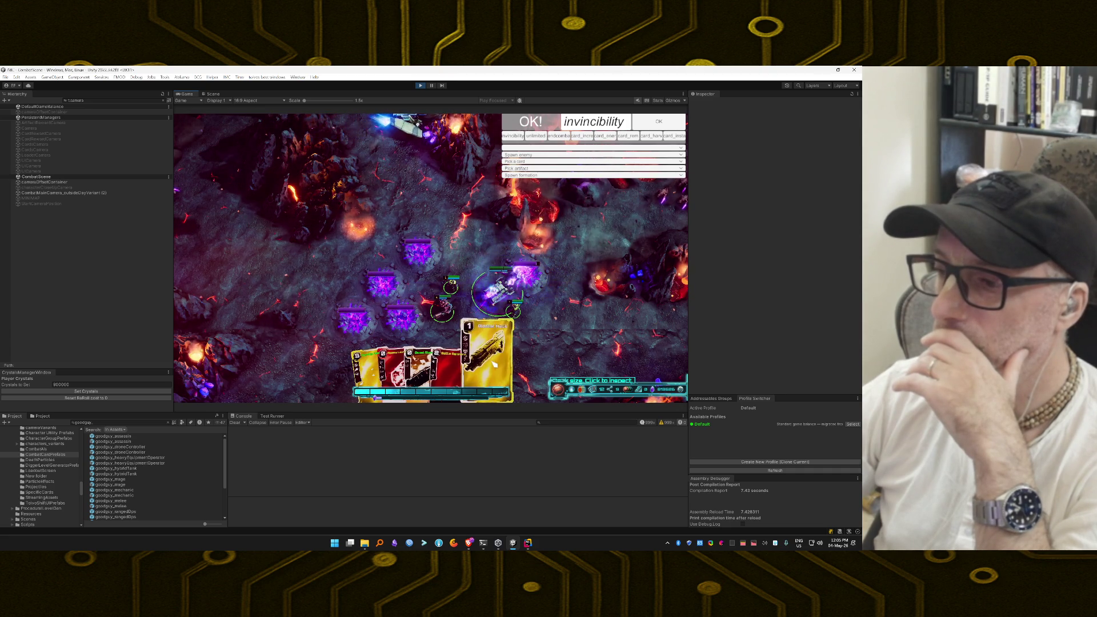
pyautogui.click(559, 334)
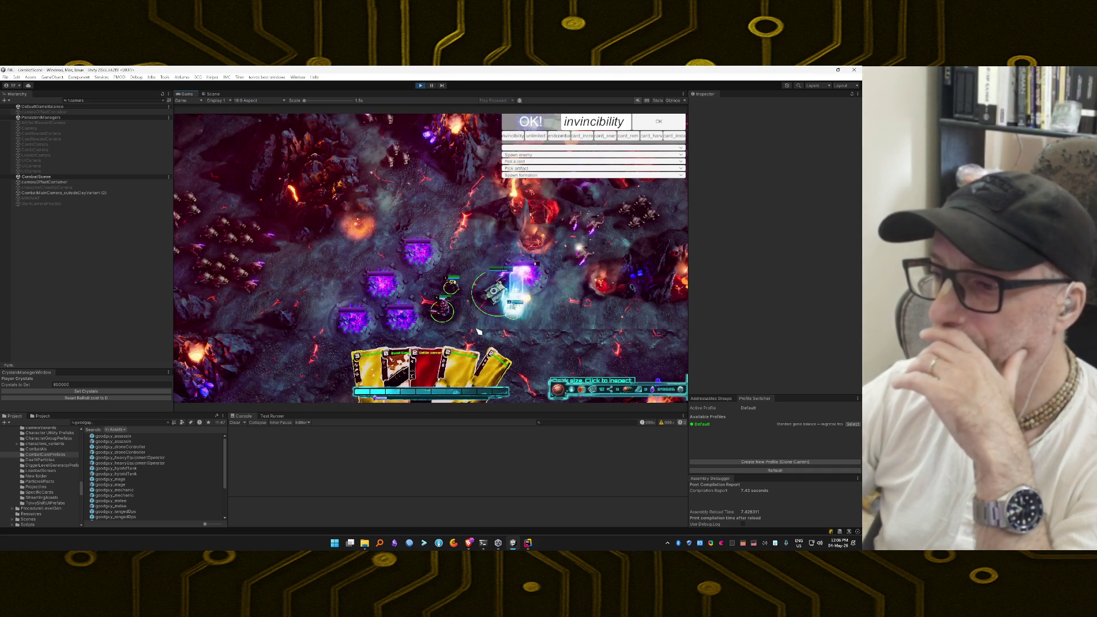
pyautogui.click(369, 360)
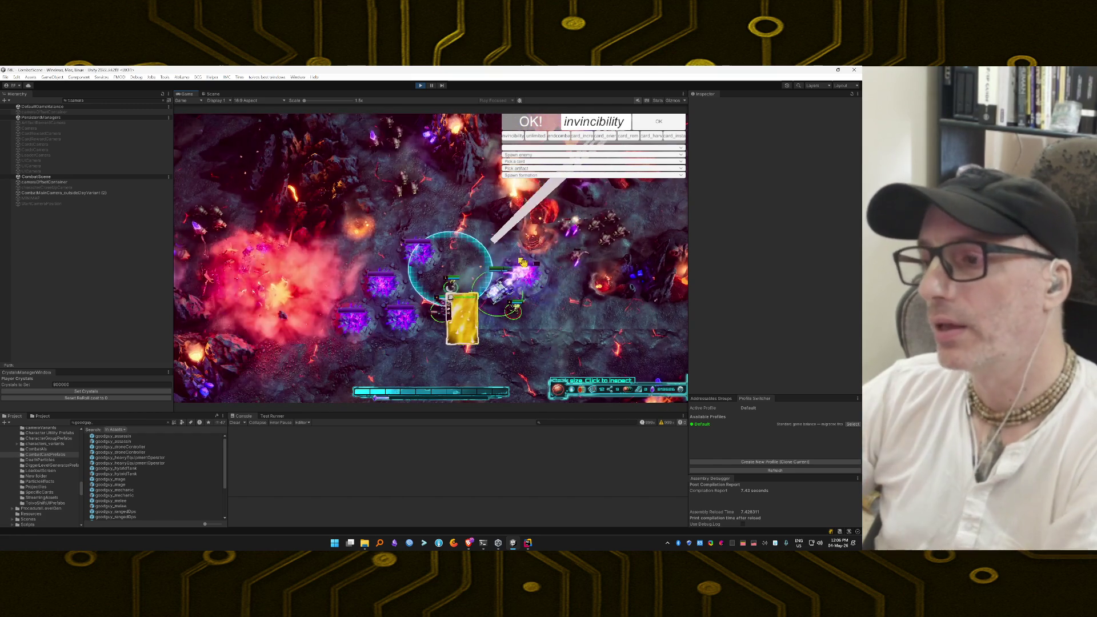
pyautogui.click(575, 264)
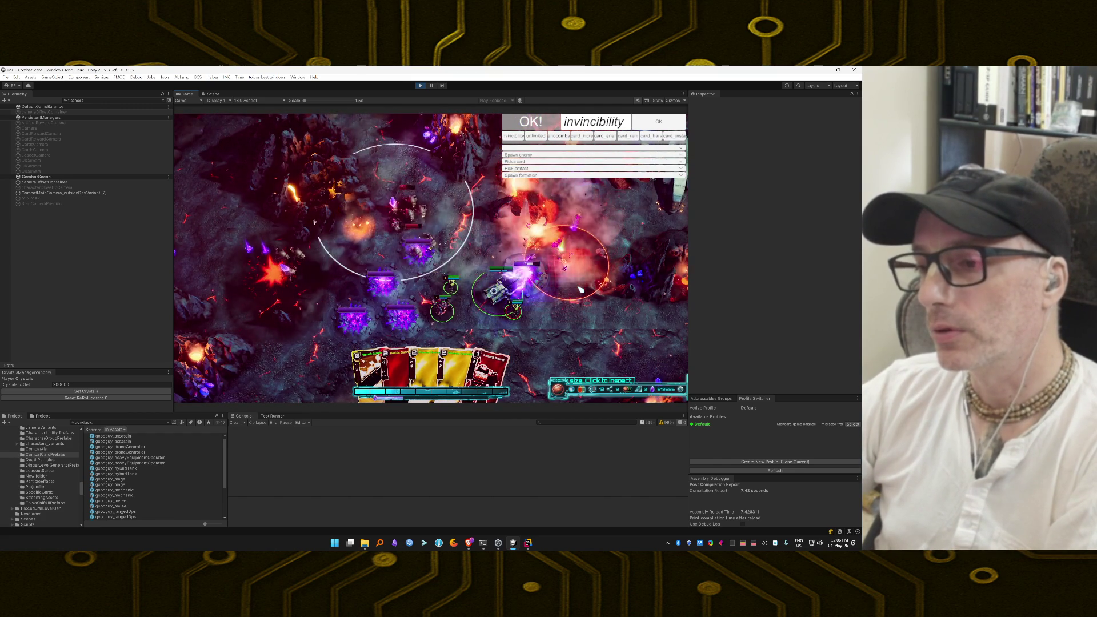
# Cast the remaining cards, including Boost Shields, onto the battlefield until Mission Success
pyautogui.moveTo(438, 340)
pyautogui.mouseDown()
pyautogui.moveTo(318, 262)
pyautogui.moveTo(338, 286)
pyautogui.mouseUp()
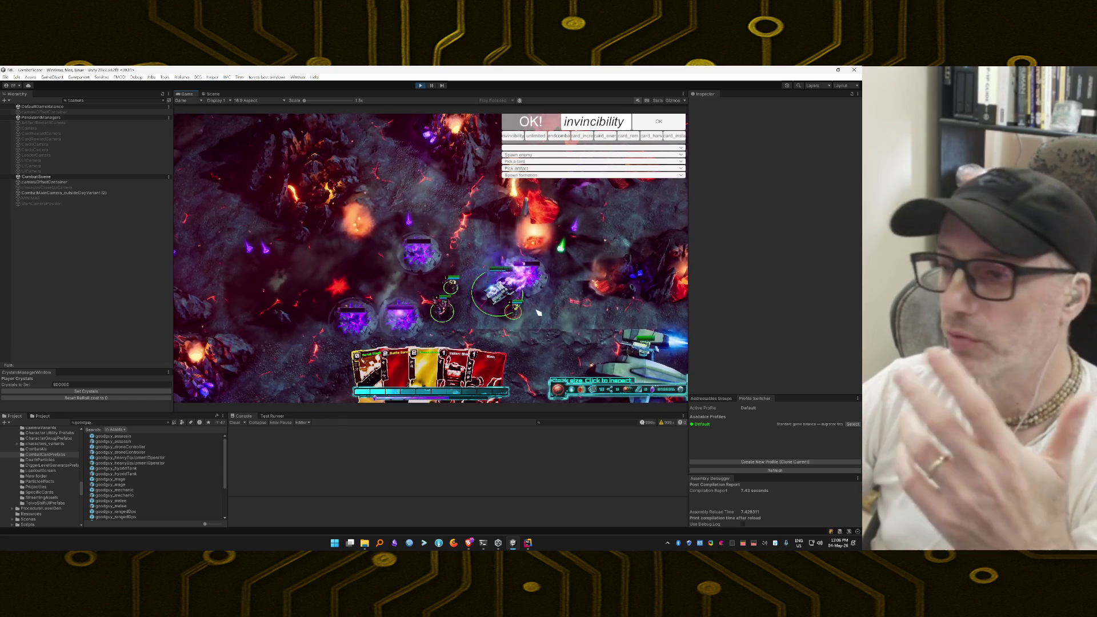
pyautogui.click(424, 363)
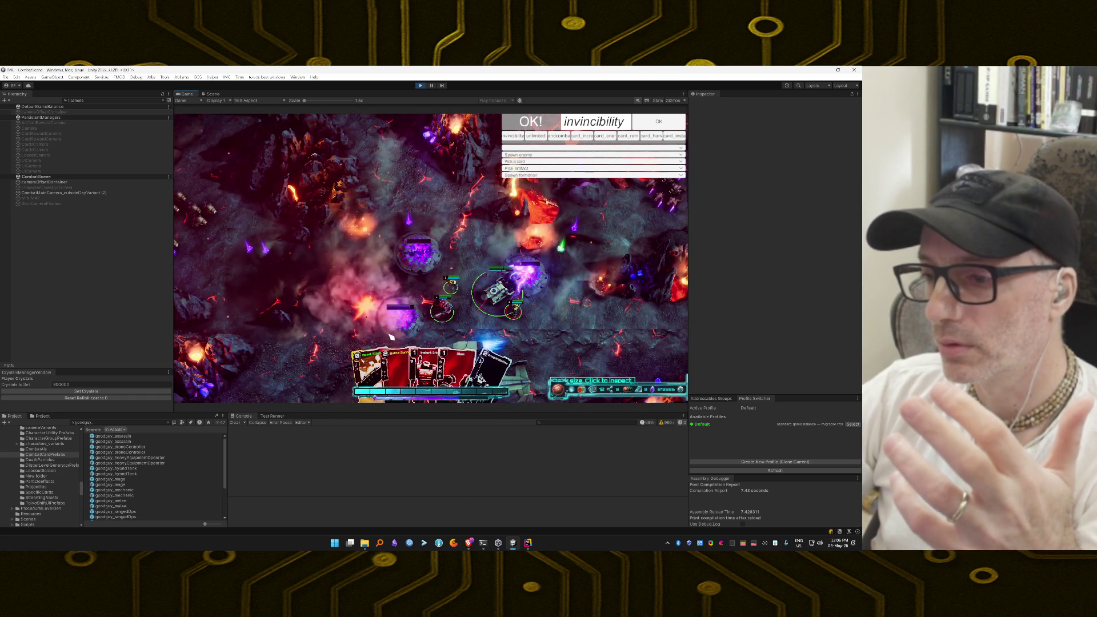
pyautogui.moveTo(379, 363)
pyautogui.mouseDown()
pyautogui.moveTo(455, 292)
pyautogui.moveTo(566, 341)
pyautogui.mouseUp()
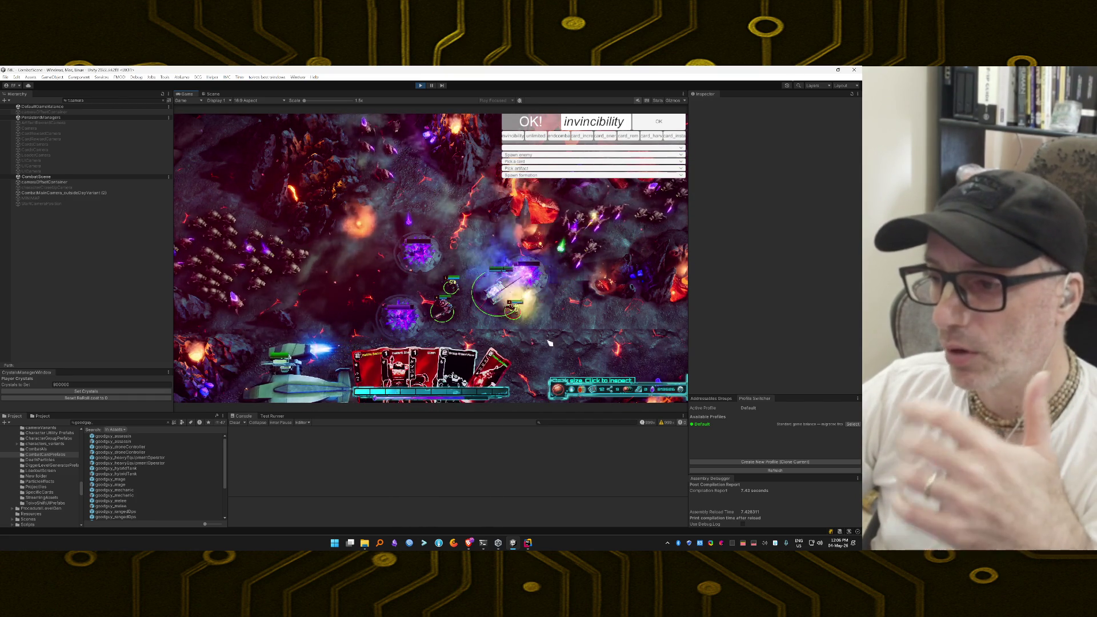
pyautogui.moveTo(486, 369); pyautogui.dragTo(488, 339)
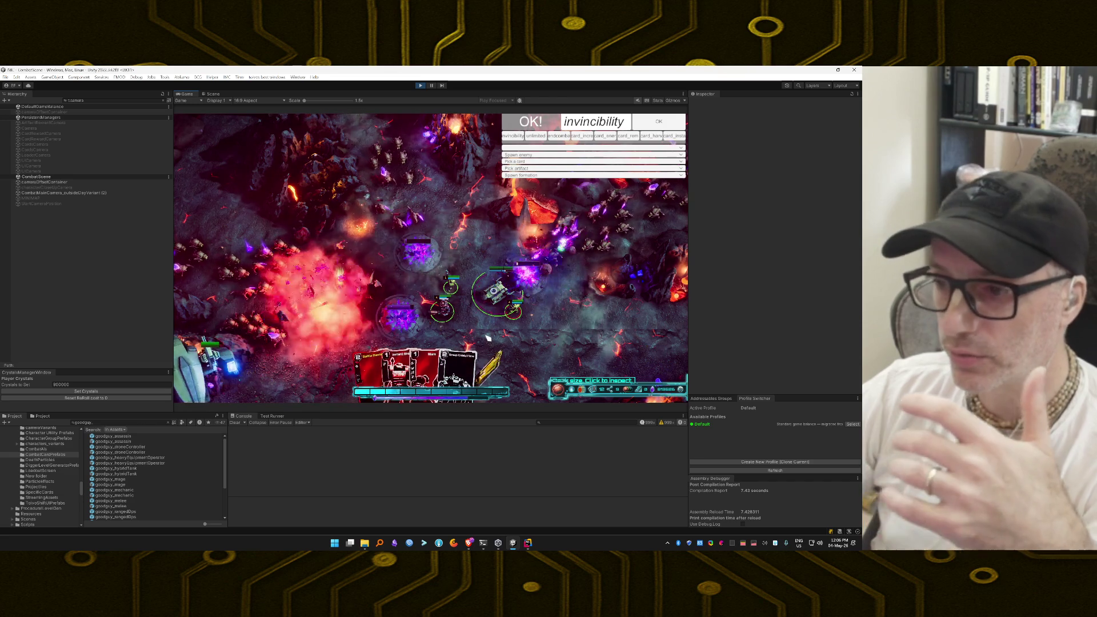
pyautogui.moveTo(490, 372)
pyautogui.mouseDown()
pyautogui.moveTo(474, 377)
pyautogui.moveTo(515, 323)
pyautogui.moveTo(383, 334)
pyautogui.mouseUp()
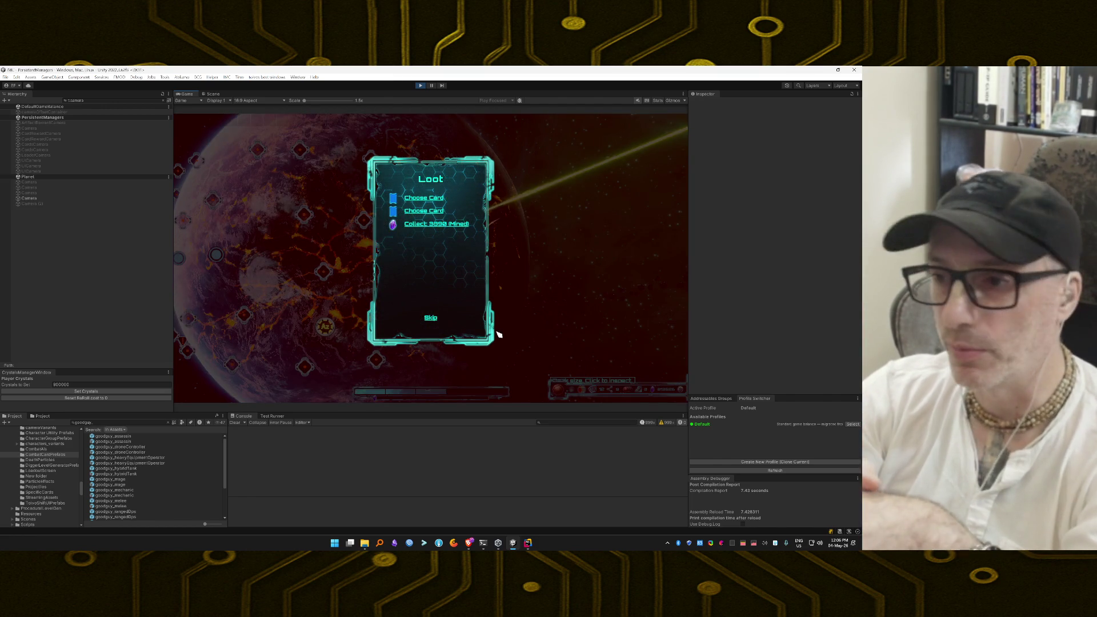
# Collect the 3030 mined crystals and skip the two card rewards
pyautogui.click(464, 225)
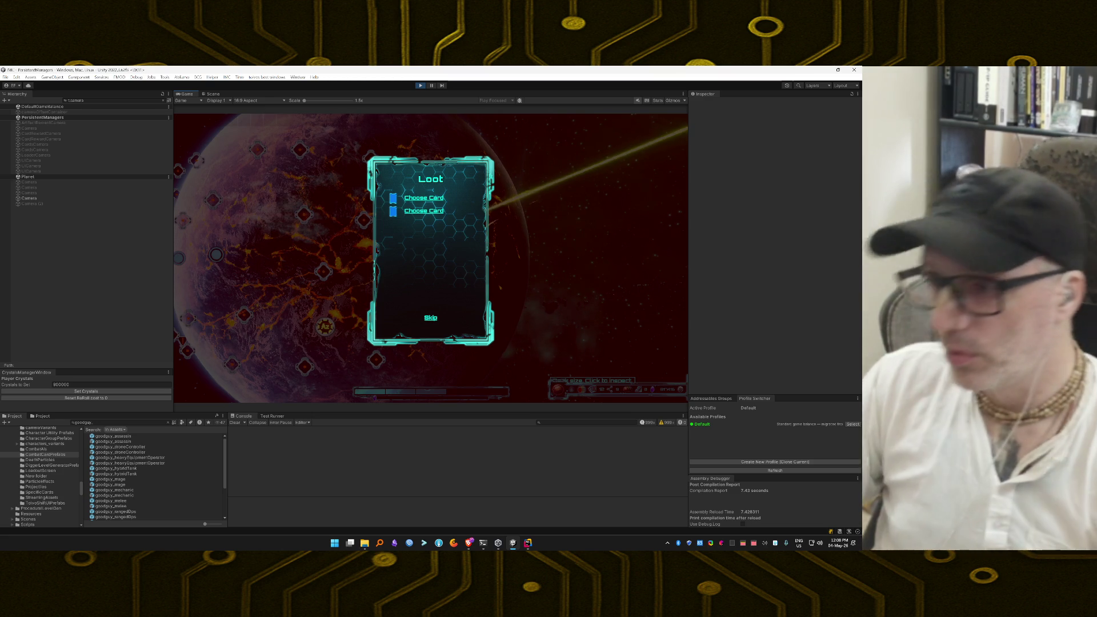
pyautogui.click(431, 318)
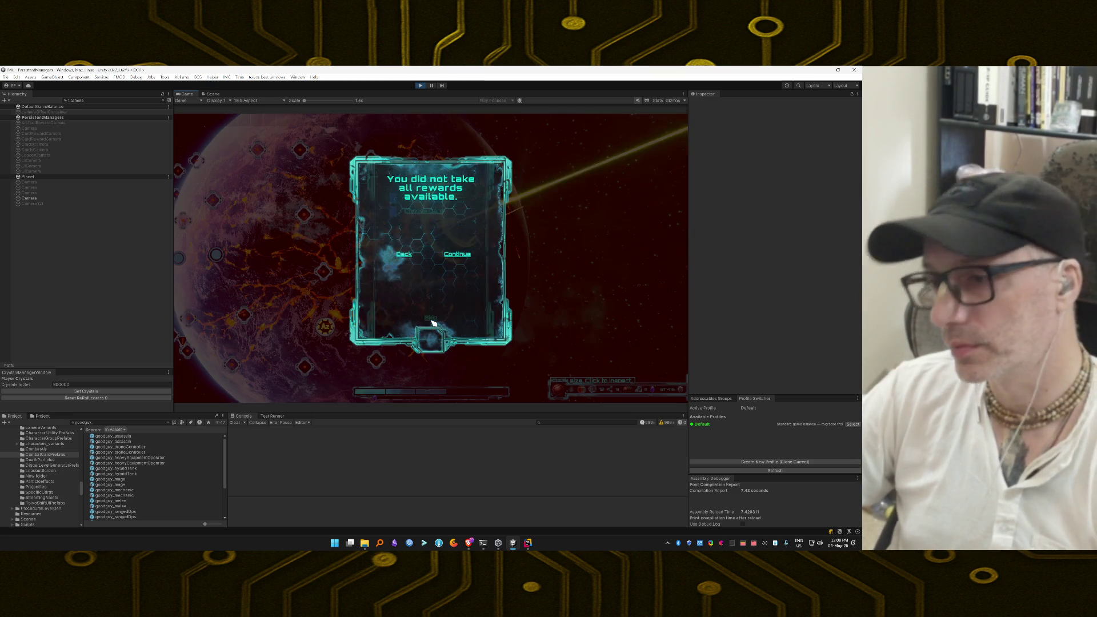
# Confirm leaving the rewards behind and continue past the Boss Node completion screen
pyautogui.click(460, 259)
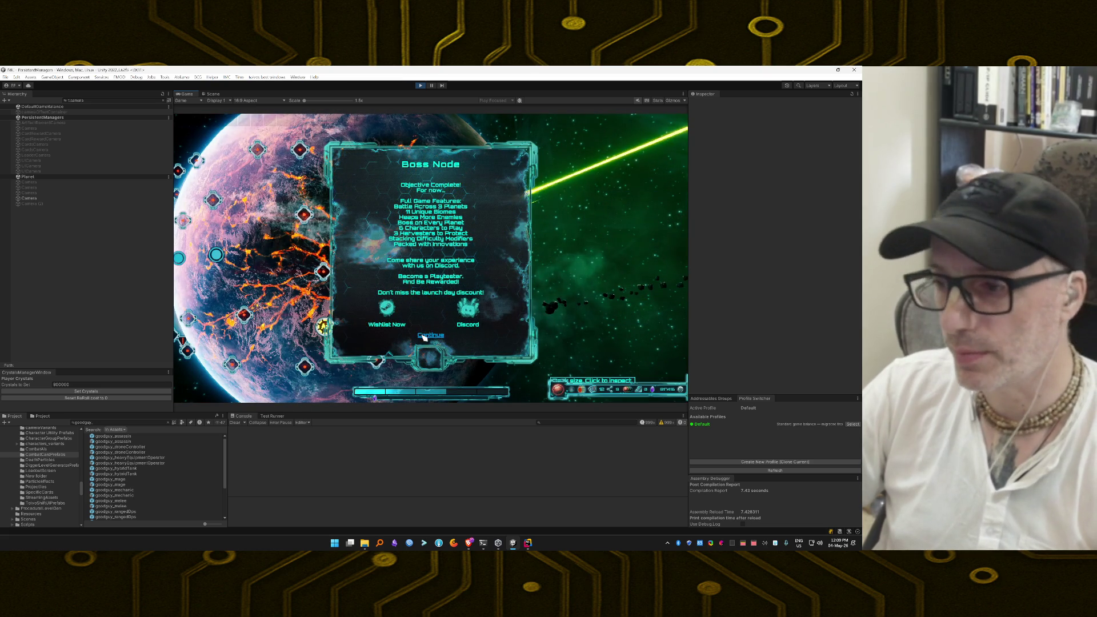
pyautogui.click(429, 336)
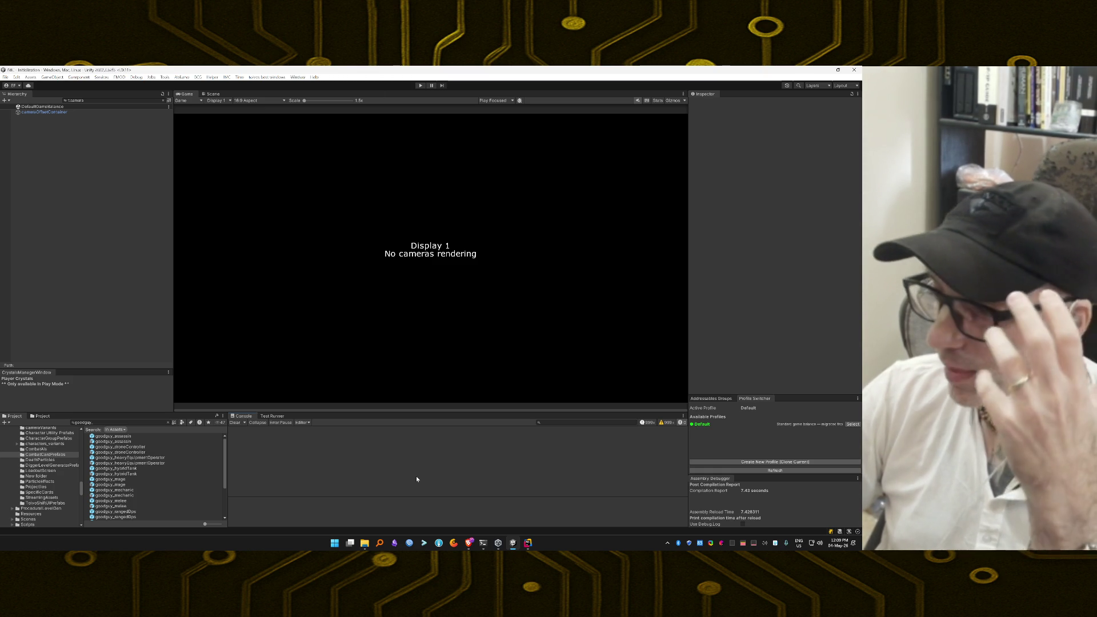
# Tell Claude Code the compile is clean and the smoke test normal, asking for the commit message
pyautogui.click(483, 543)
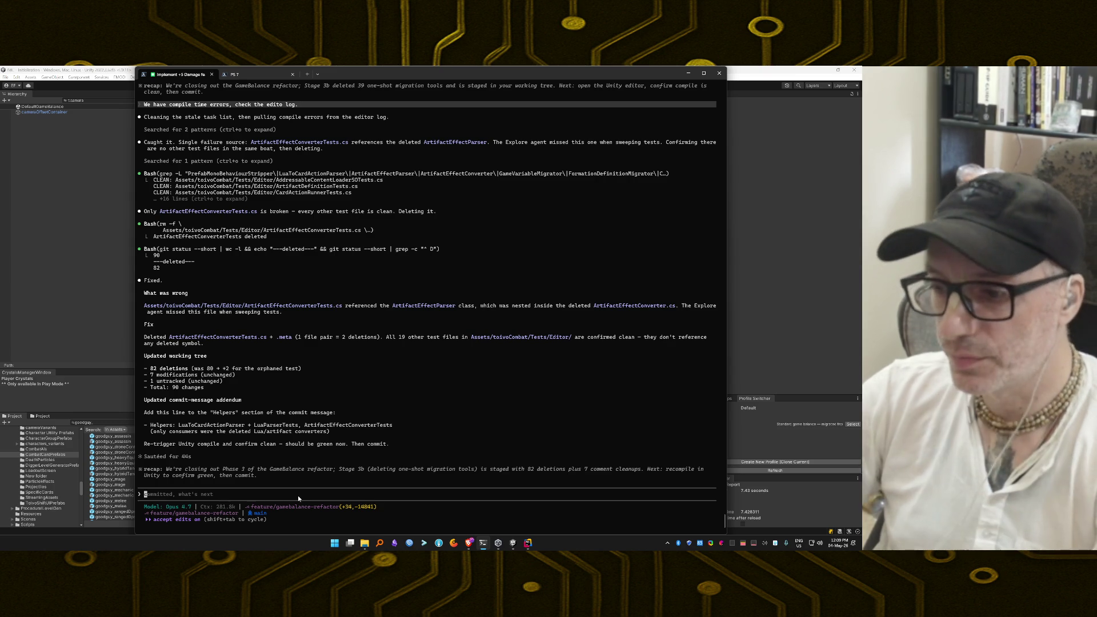
pyautogui.write('Compile ')
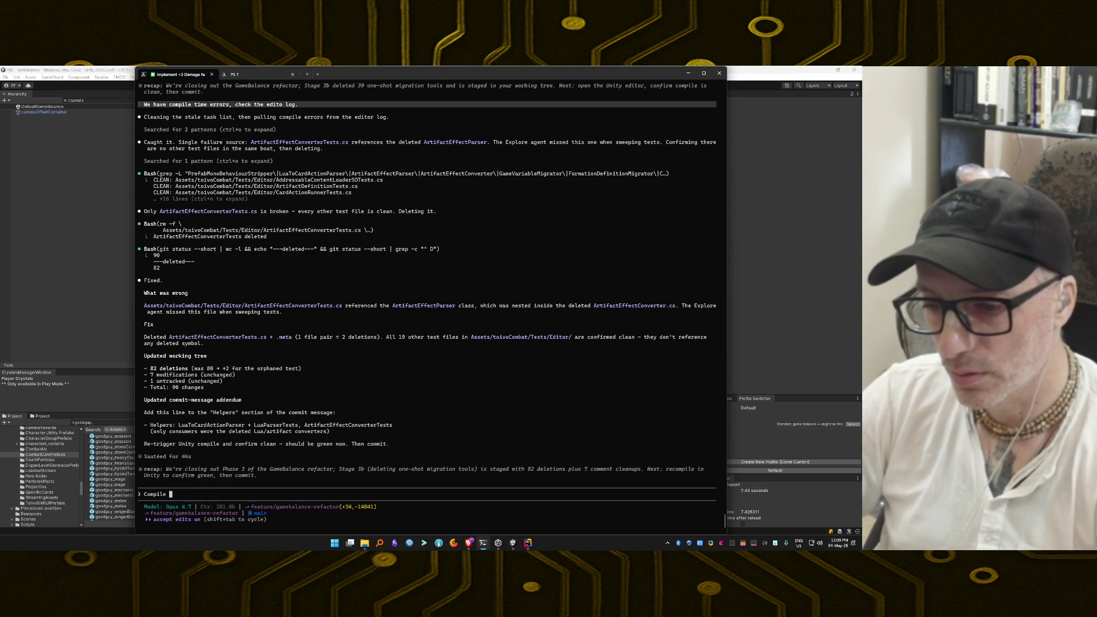
pyautogui.write('clean, ran ')
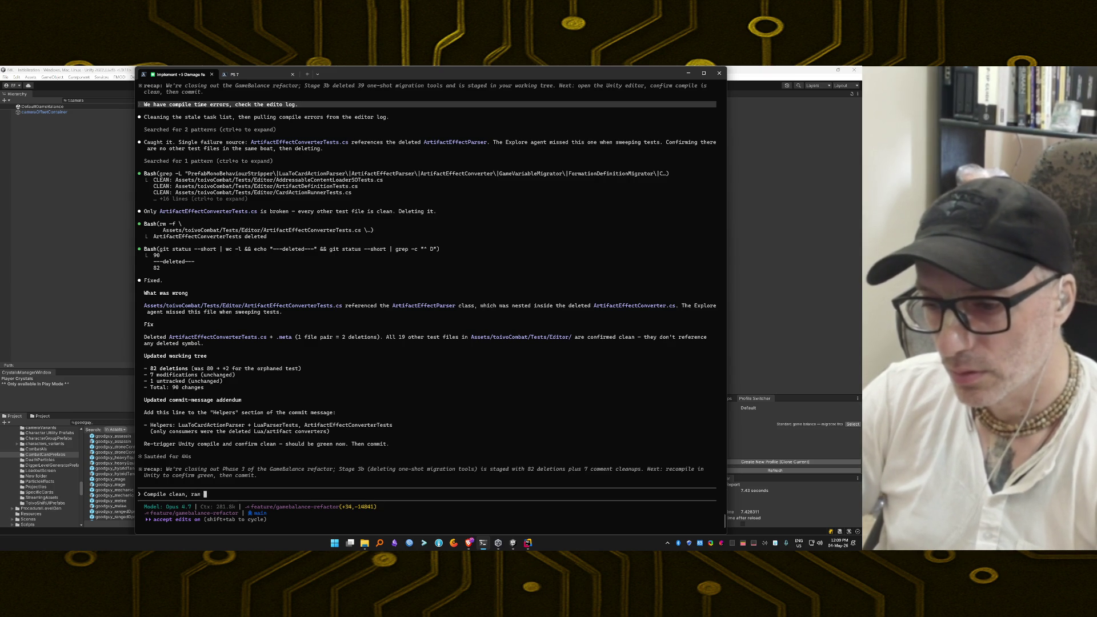
pyautogui.write('a smok')
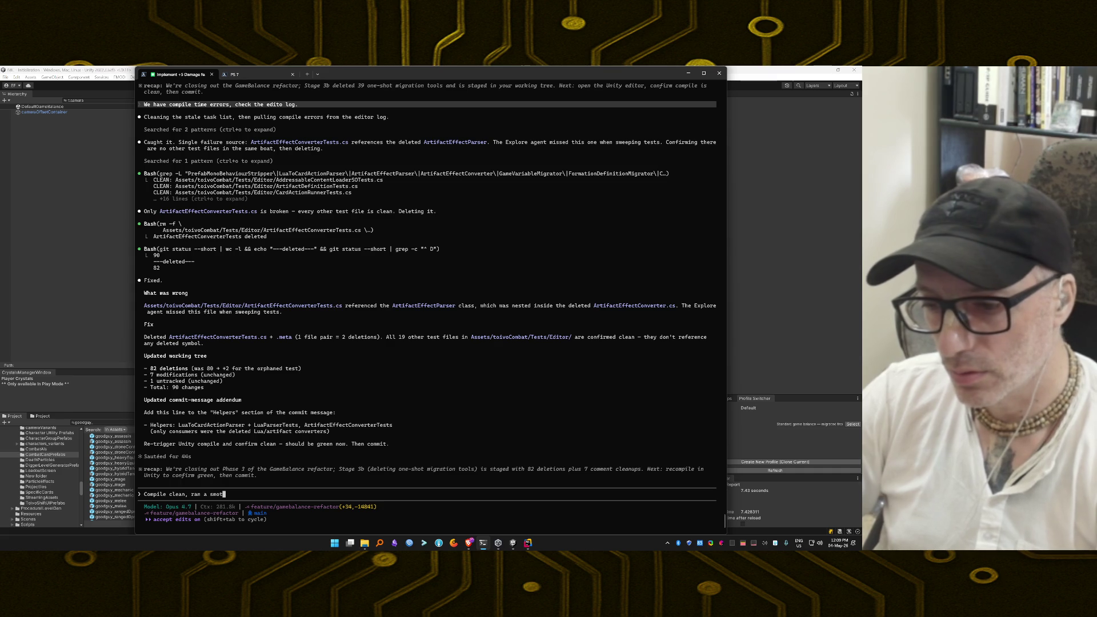
pyautogui.write('e tesk and e')
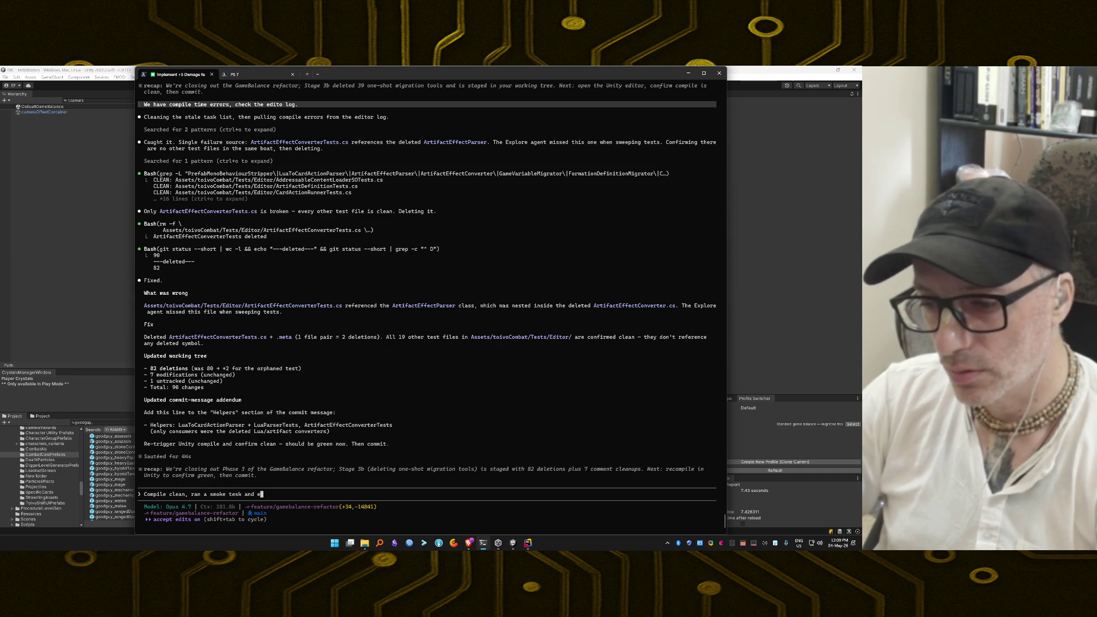
pyautogui.write('verything see')
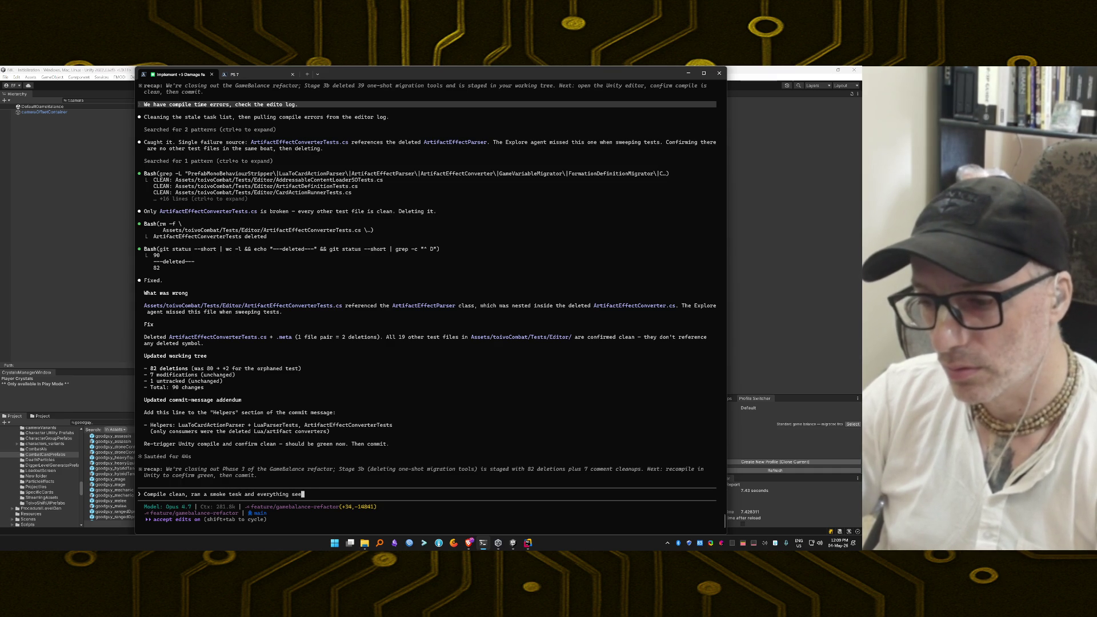
pyautogui.write('ms normal. ')
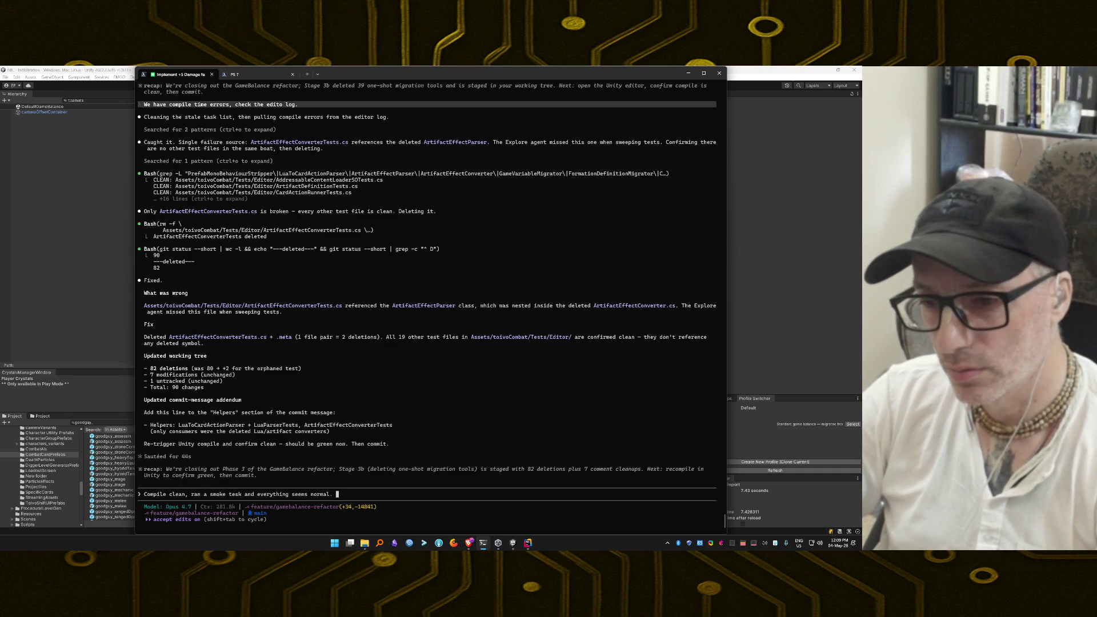
pyautogui.write('What')
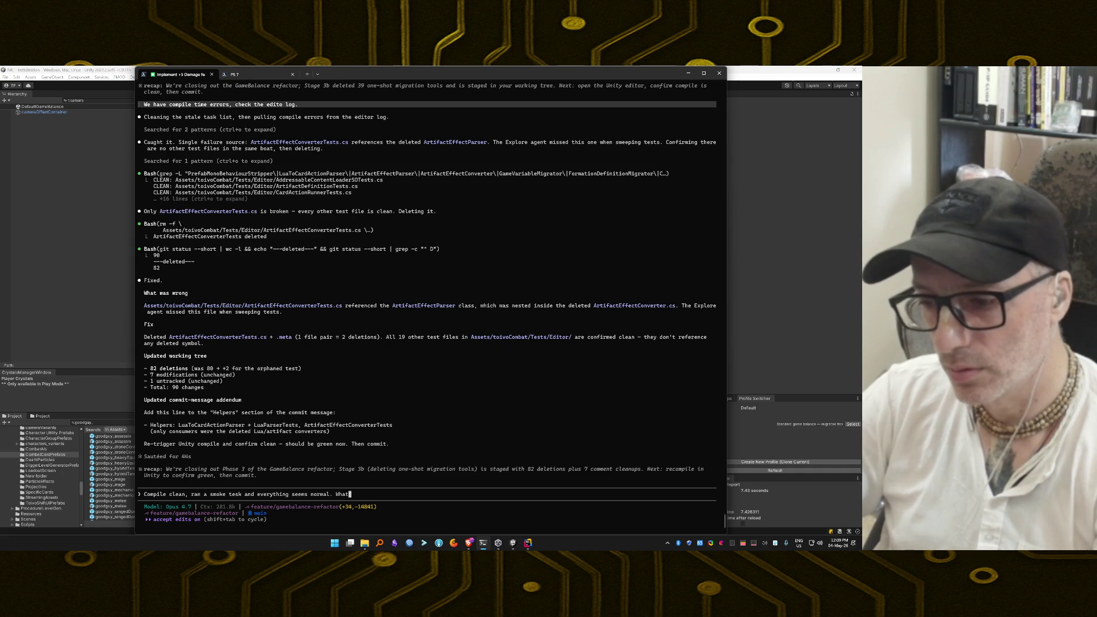
pyautogui.write("'s the commit me")
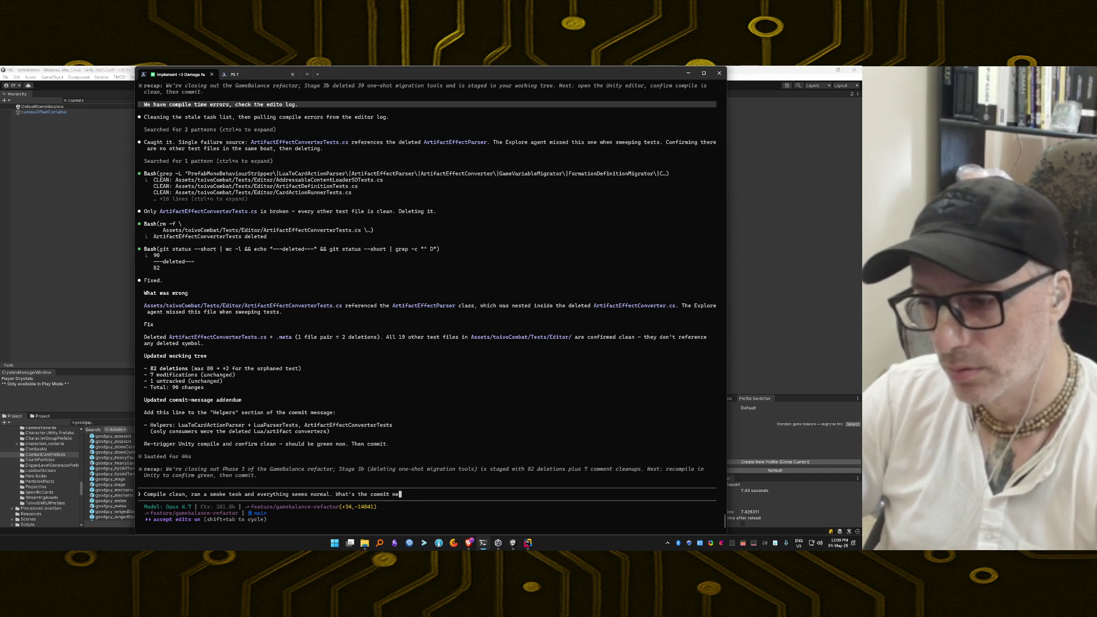
pyautogui.write('ssage for this.')
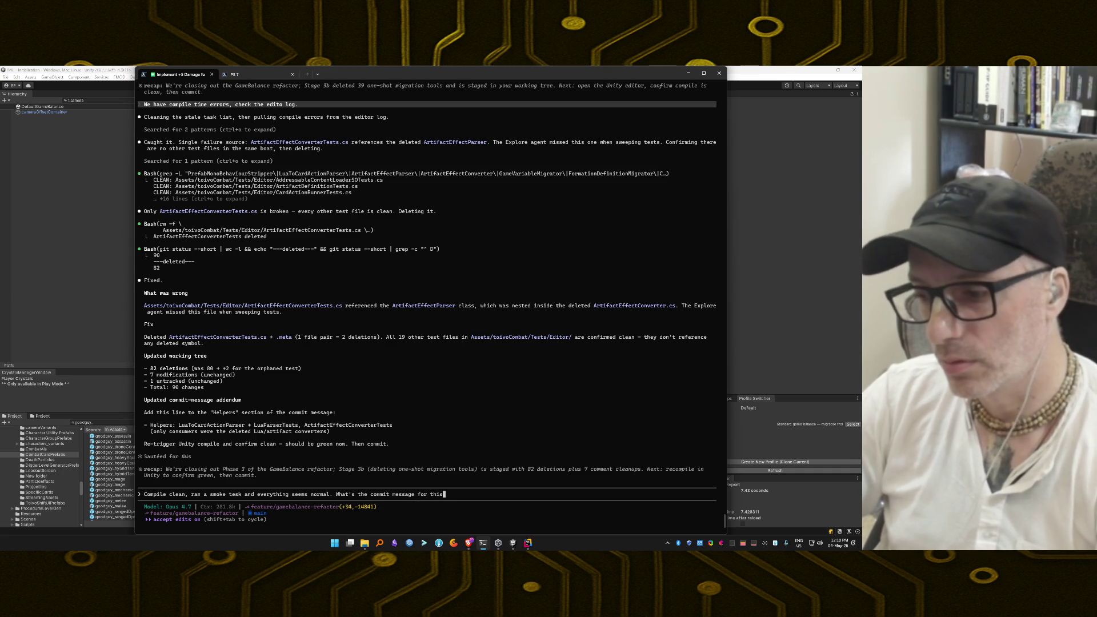
pyautogui.press('Return')
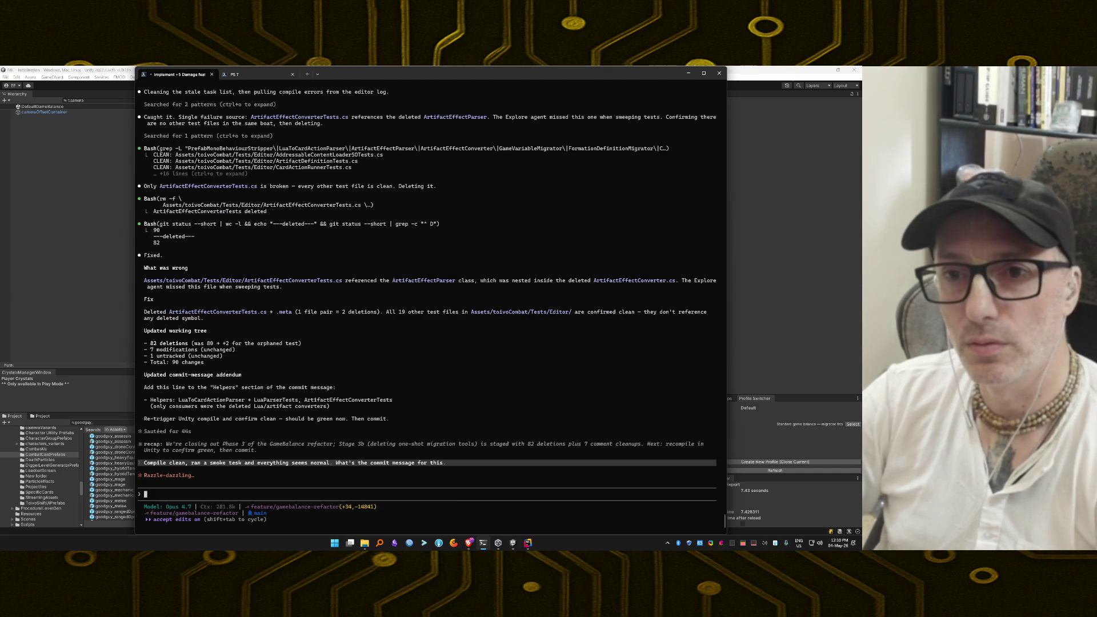
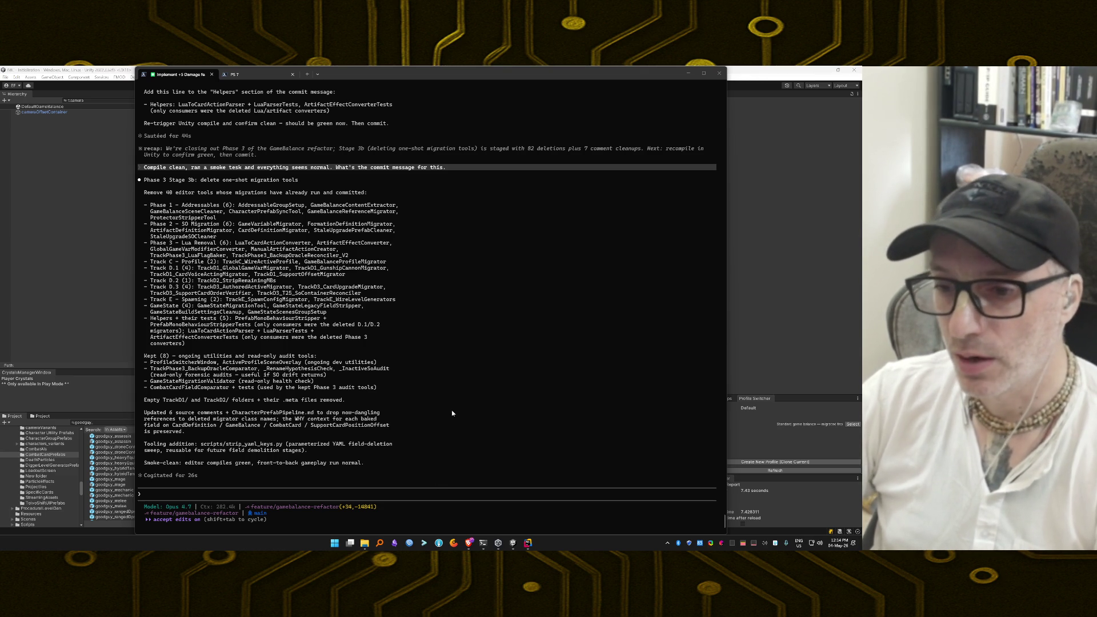
# Select the drafted commit message body, from 'Remove 40 editor tools…' through the Helpers list
pyautogui.scroll(4, 452, 413)
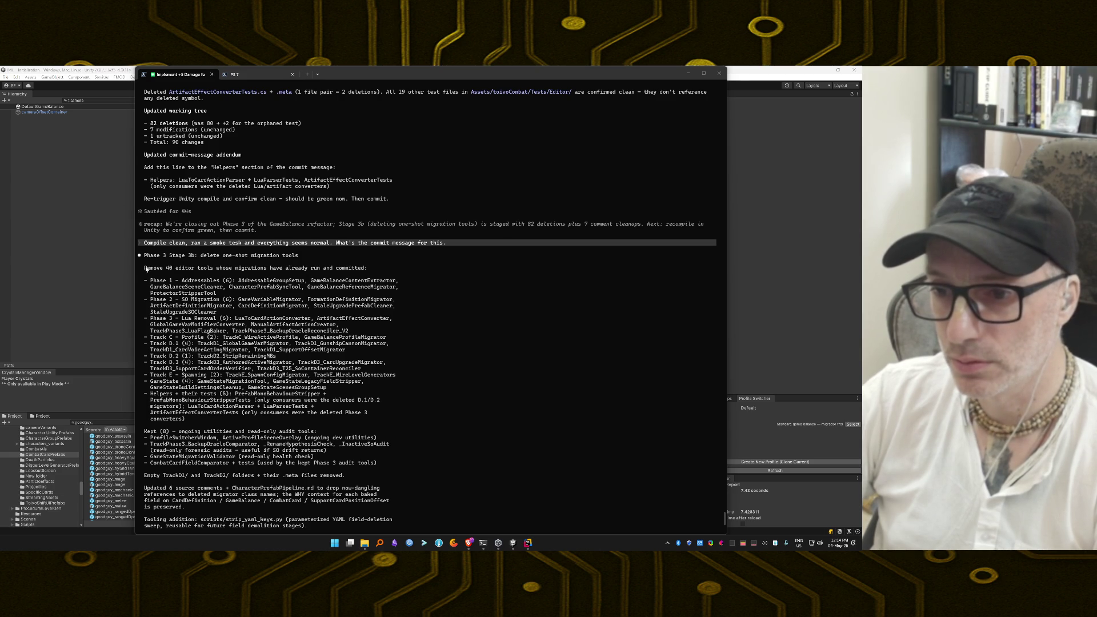
pyautogui.moveTo(145, 269)
pyautogui.mouseDown()
pyautogui.moveTo(185, 427)
pyautogui.moveTo(288, 466)
pyautogui.moveTo(330, 463)
pyautogui.moveTo(344, 477)
pyautogui.moveTo(308, 489)
pyautogui.mouseUp()
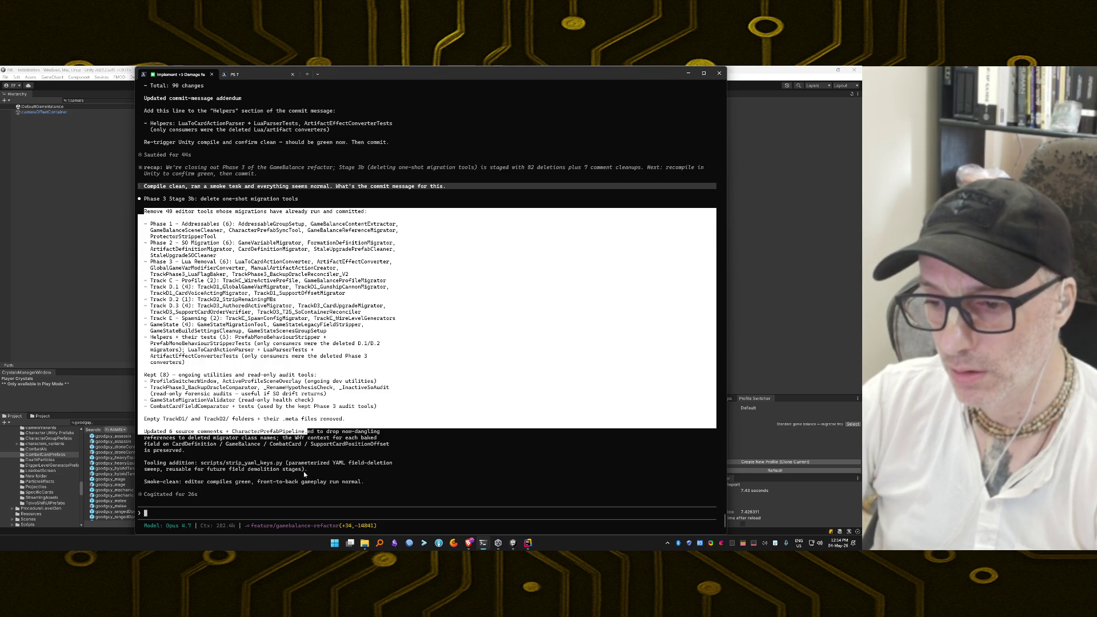
# Copy the selected Stage 3b commit message text to the clipboard
pyautogui.hotkey('ctrl', 'c')
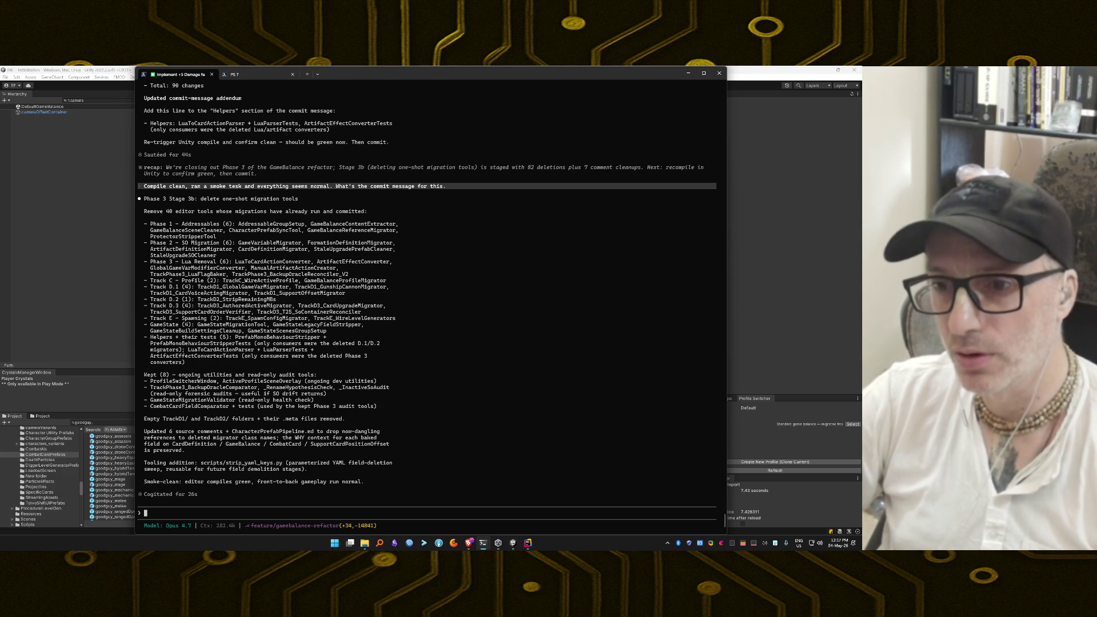
# Bring Unity to the front and clear the 't:camera' filter from the Hierarchy search
pyautogui.click(61, 154)
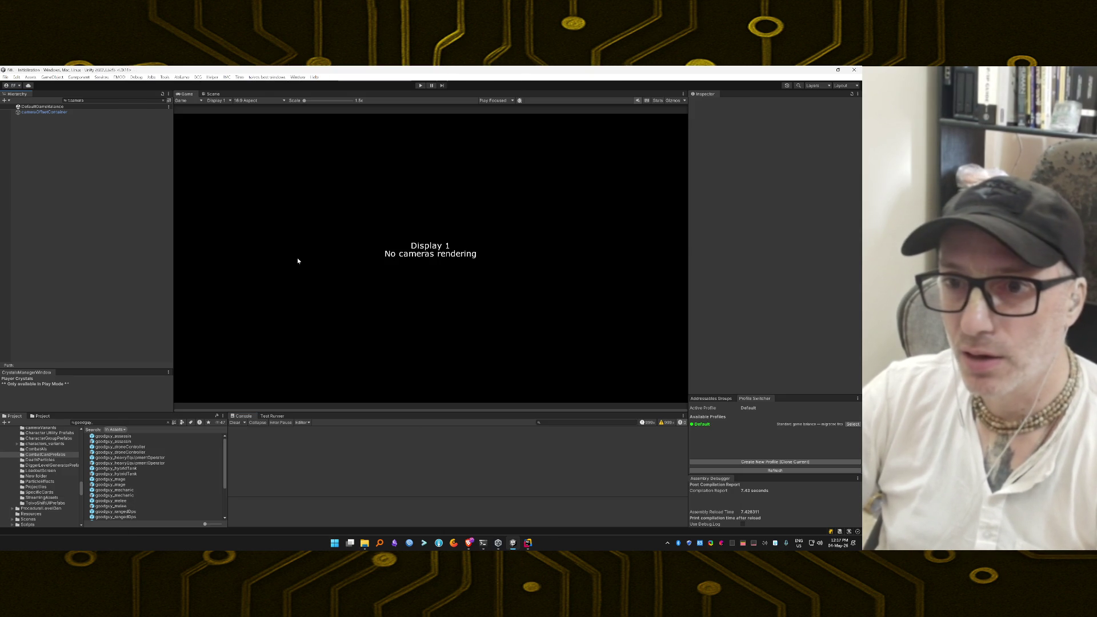
pyautogui.click(114, 100)
pyautogui.hotkey('ctrl', 'a')
pyautogui.press('BackSpace')
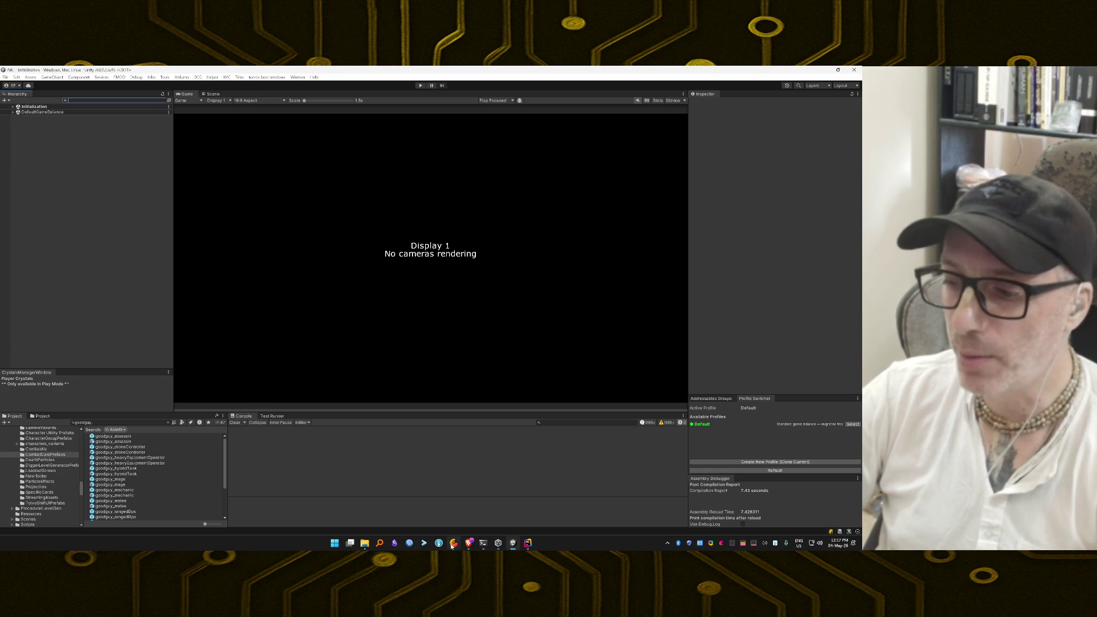
# Search IMDb for 'the family' via the !imdb bang and load more popular title matches
pyautogui.click(469, 544)
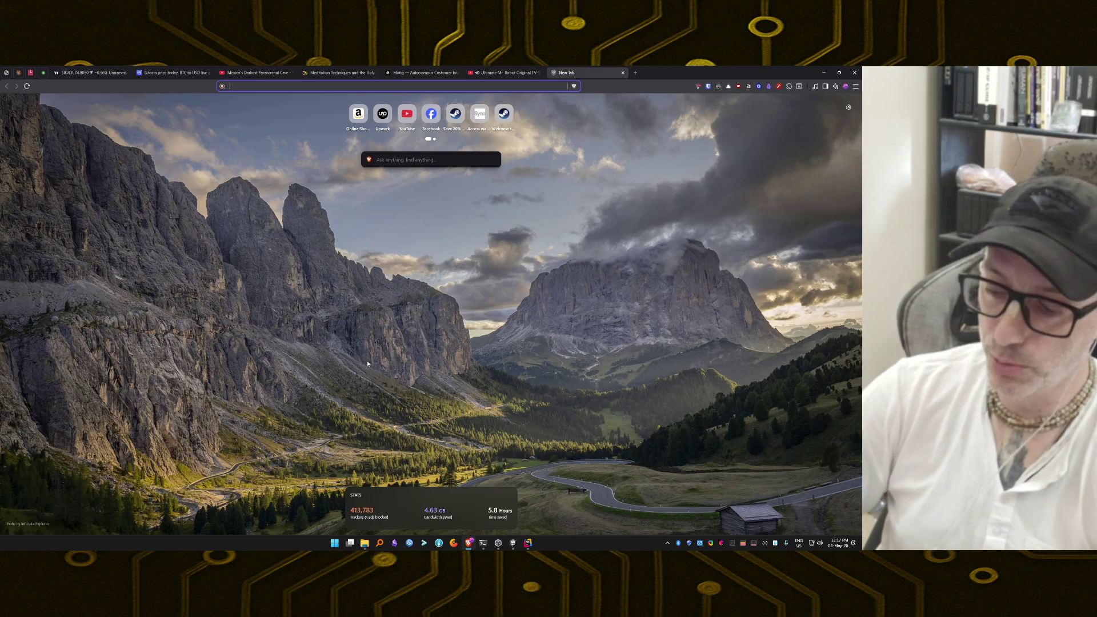
pyautogui.write('!imdb')
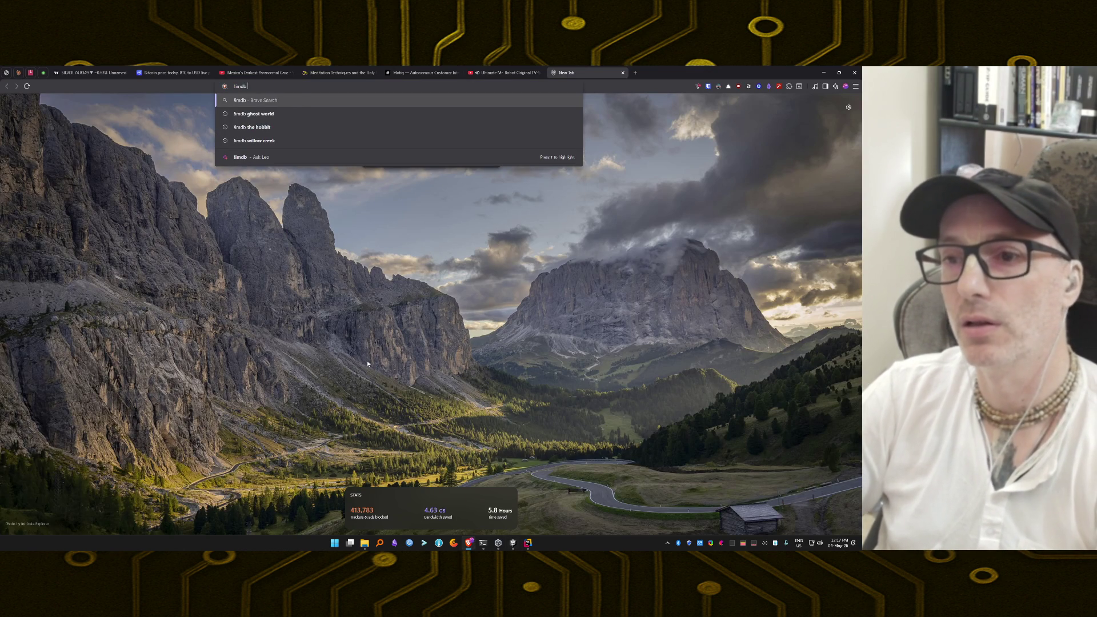
pyautogui.write(' the family')
pyautogui.press('Return')
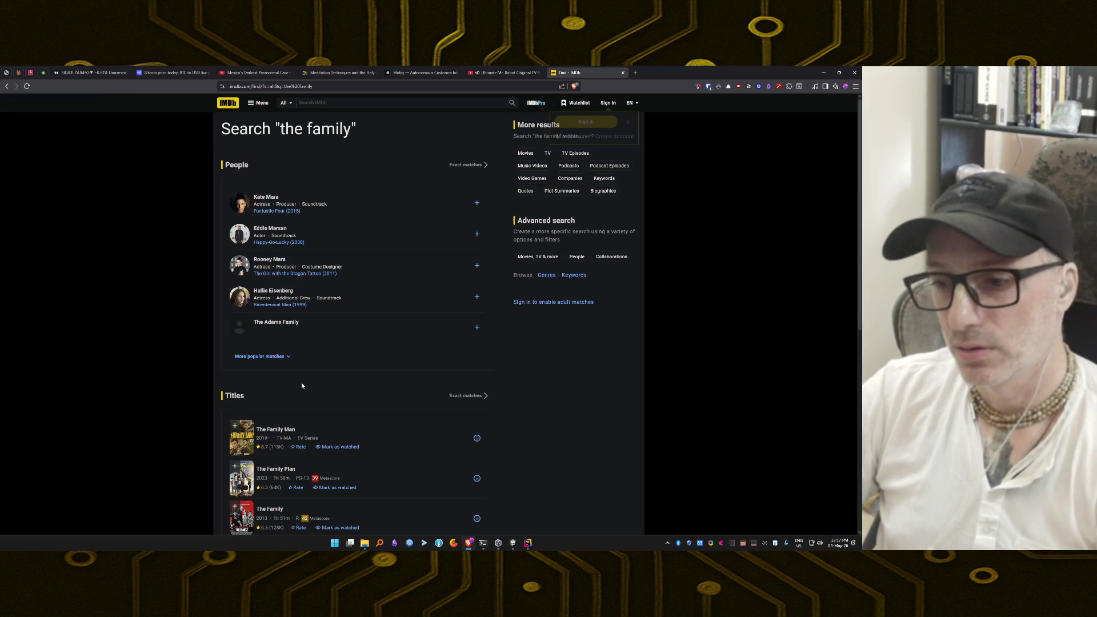
pyautogui.scroll(-2, 205, 400)
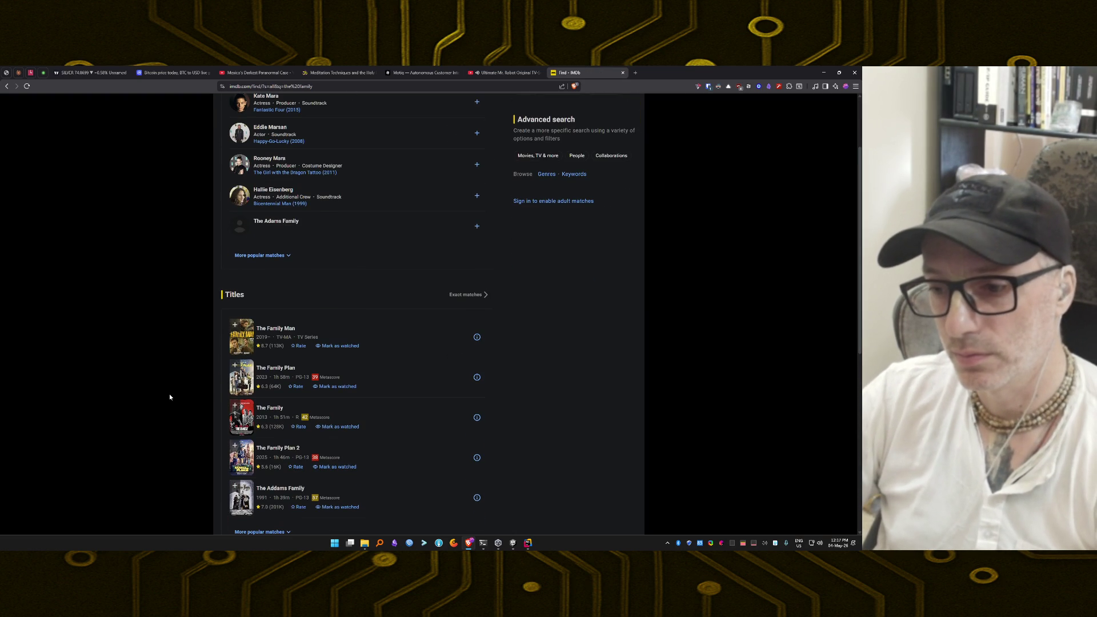
pyautogui.scroll(-1, 170, 395)
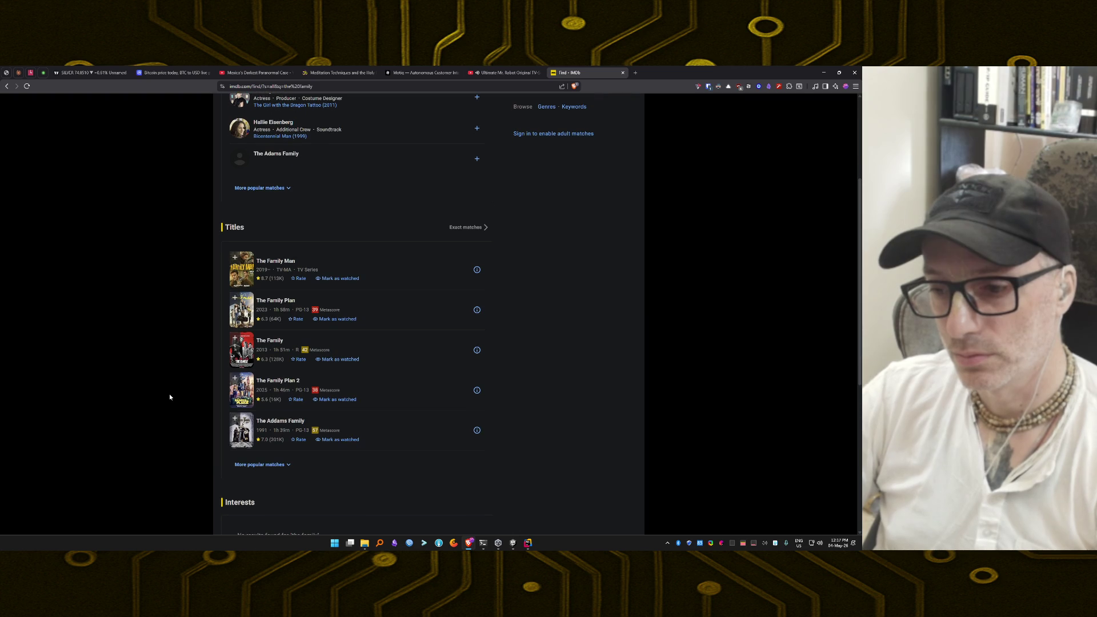
pyautogui.scroll(-1, 170, 396)
pyautogui.click(284, 431)
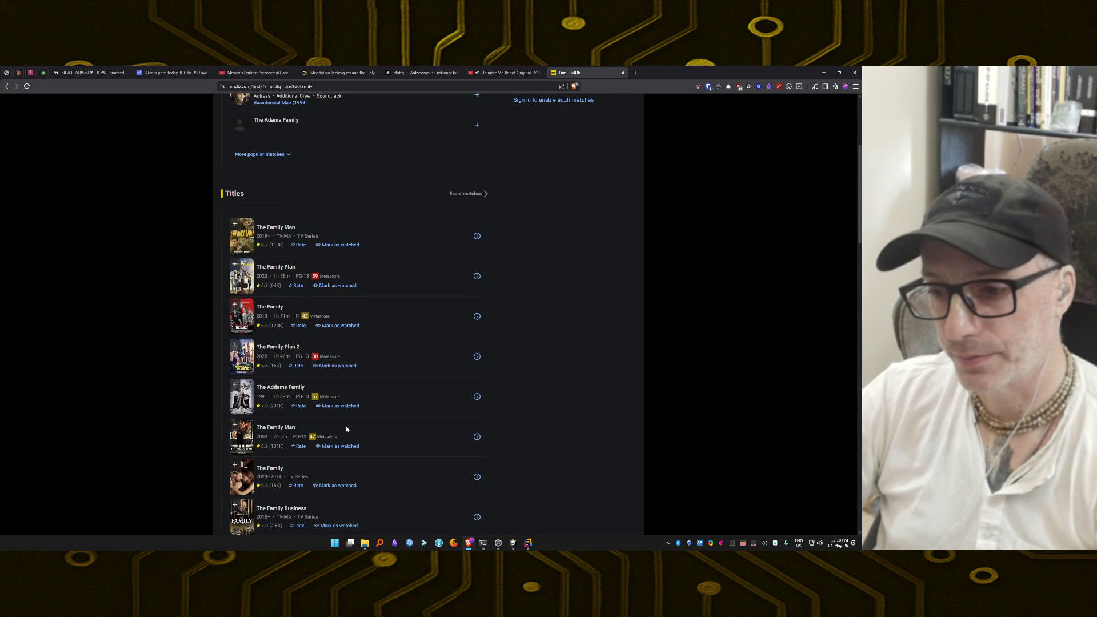
pyautogui.scroll(-3, 398, 429)
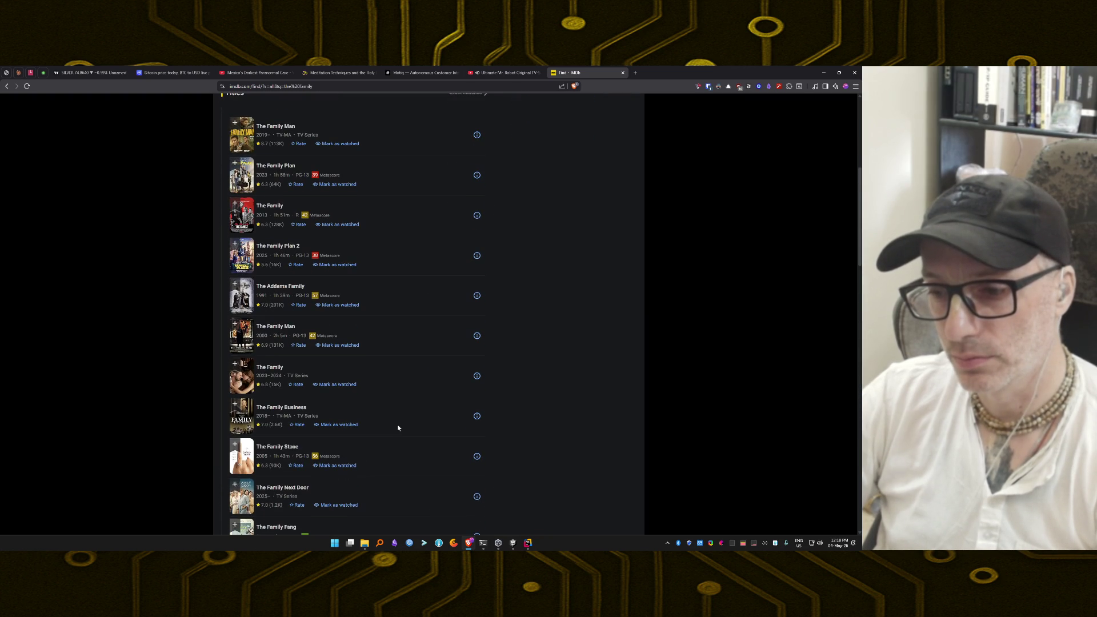
pyautogui.scroll(-3, 398, 428)
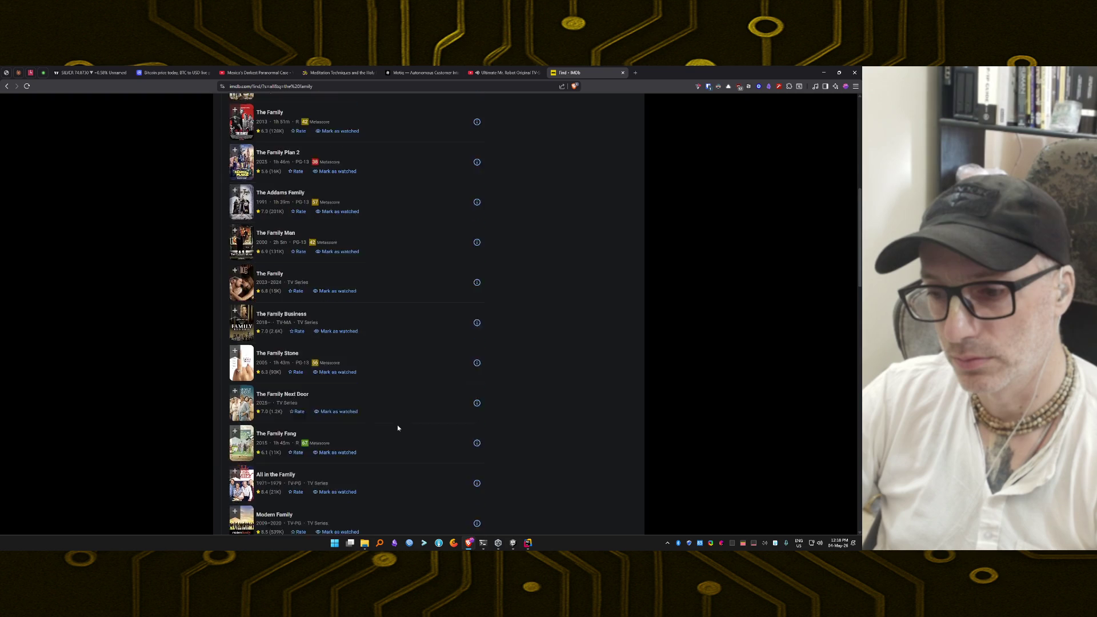
pyautogui.scroll(-1, 398, 428)
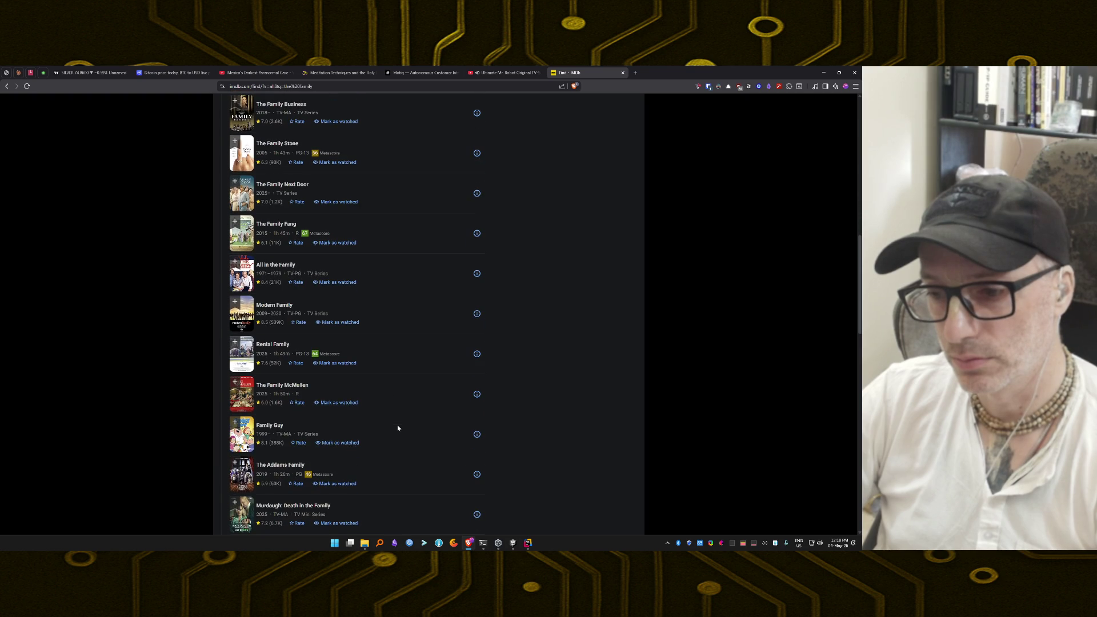
pyautogui.scroll(-2, 398, 428)
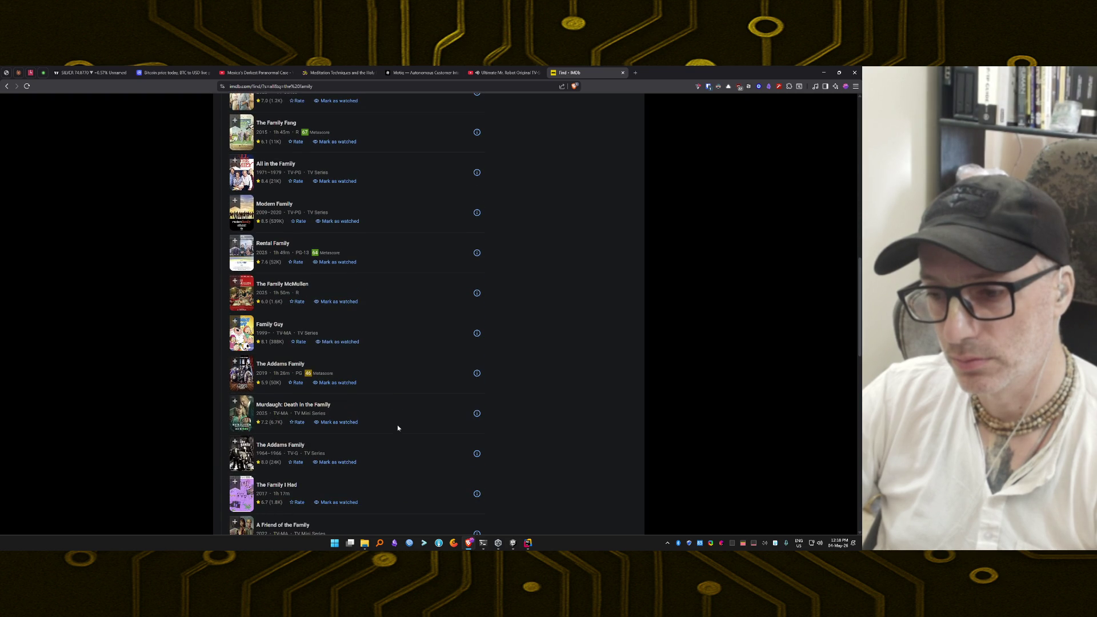
pyautogui.scroll(10, 398, 428)
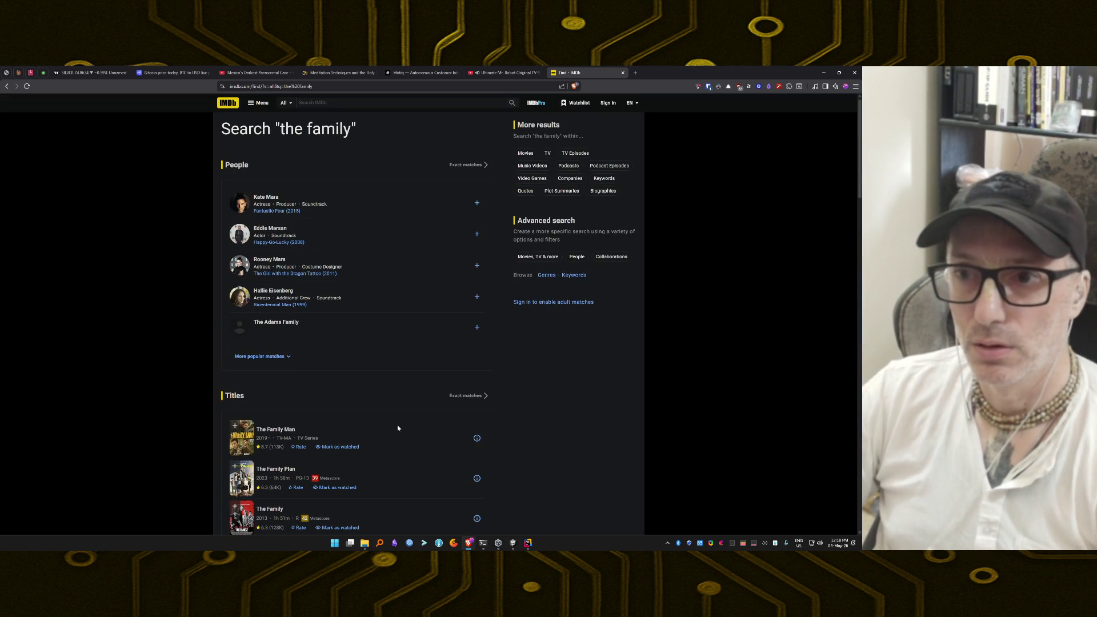
# Search IMDb for 'la familia' and load its additional popular title matches
pyautogui.click(401, 103)
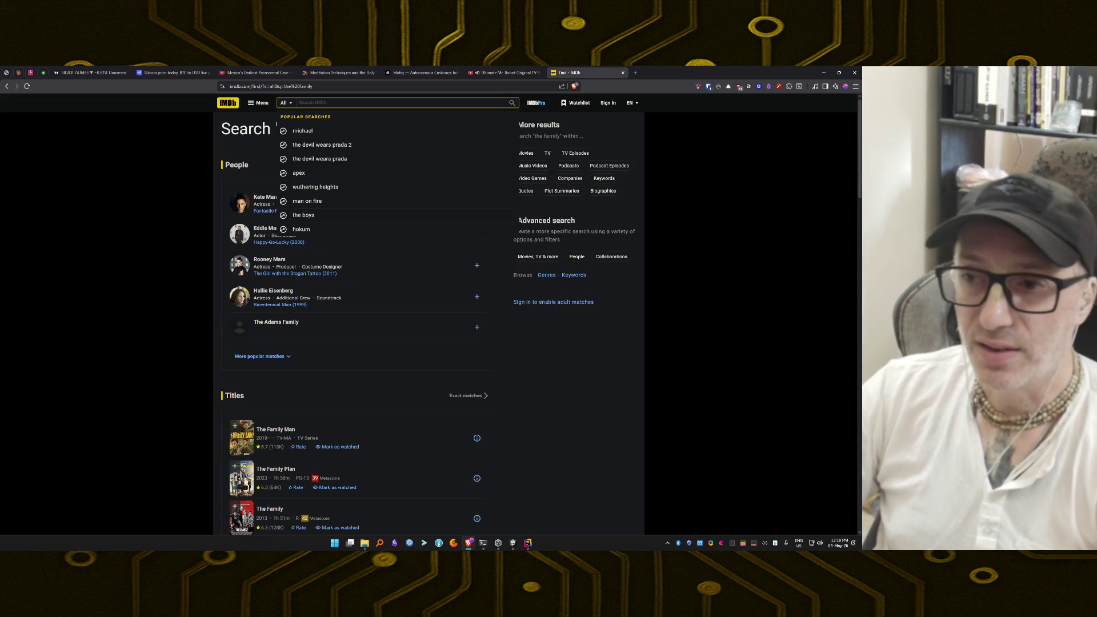
pyautogui.write('la familia')
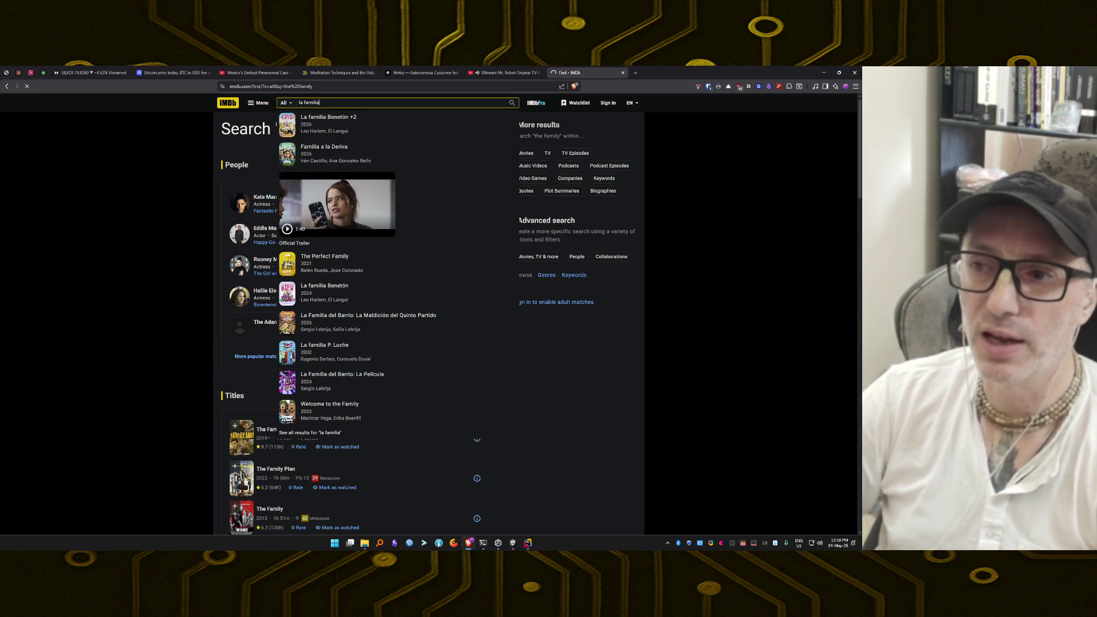
pyautogui.press('Return')
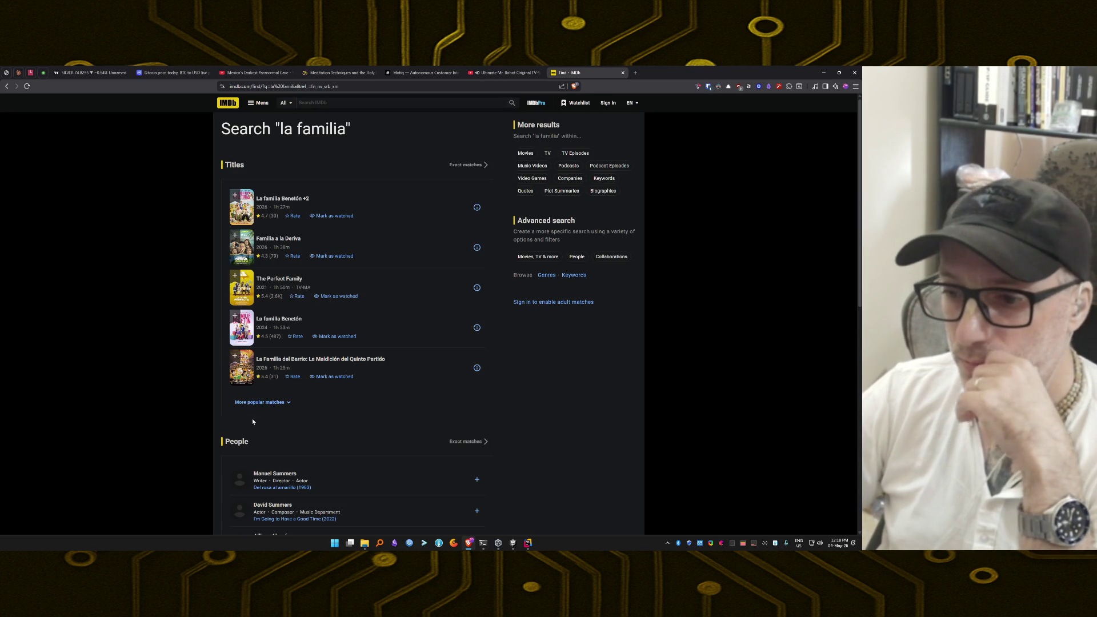
pyautogui.click(273, 403)
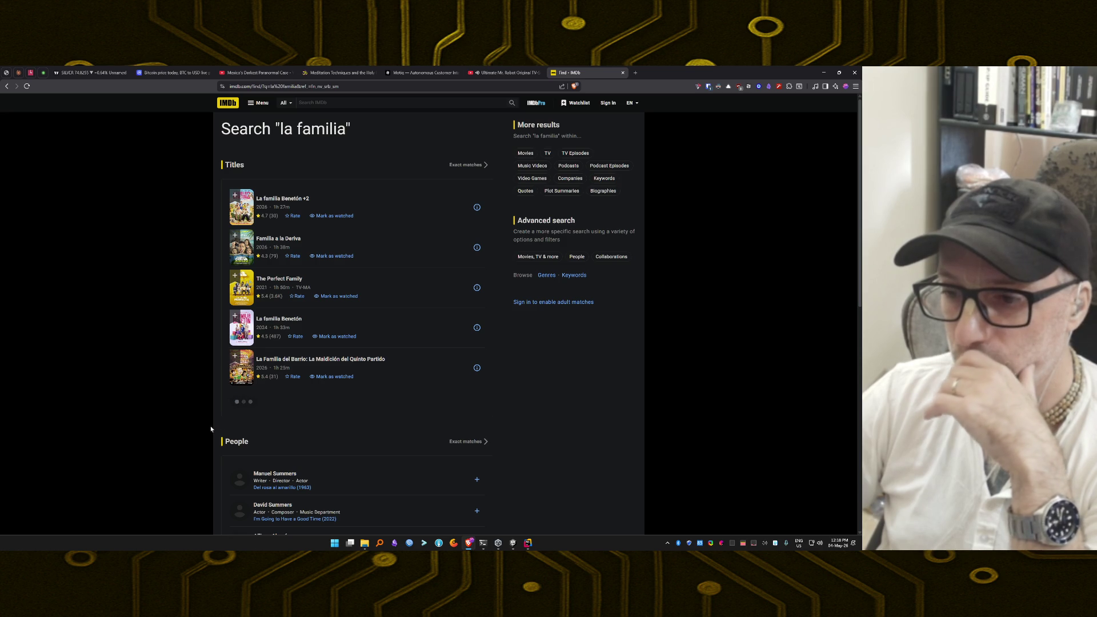
pyautogui.scroll(-2, 193, 433)
pyautogui.scroll(-10, 194, 433)
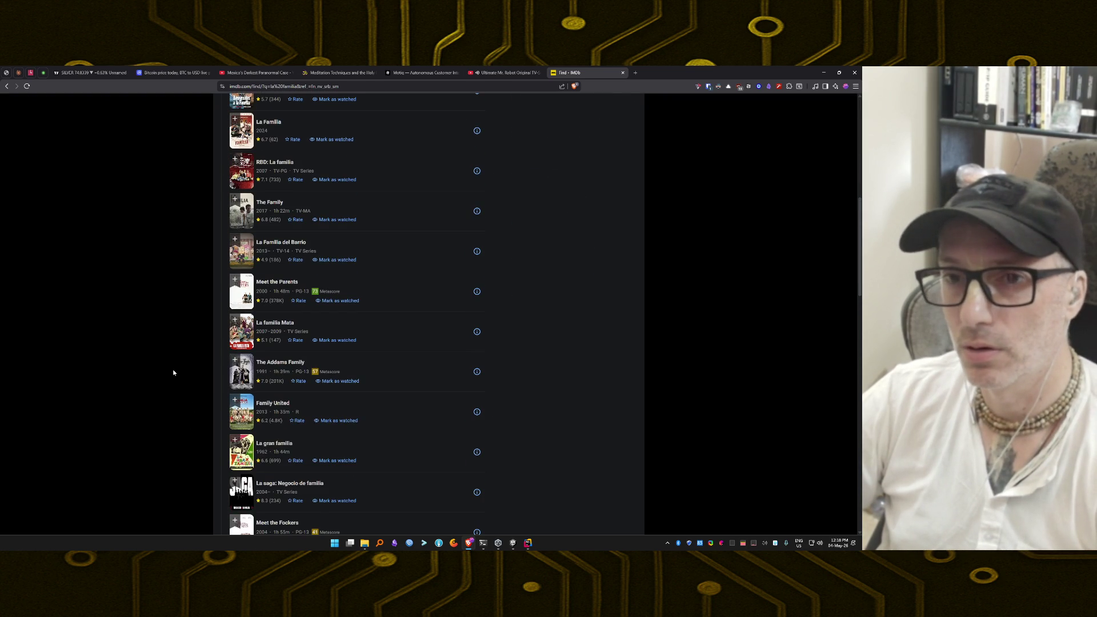
# Close the IMDb tab, open a blank tab, and return to the Claude Code terminal
pyautogui.hotkey('ctrl', 'w')
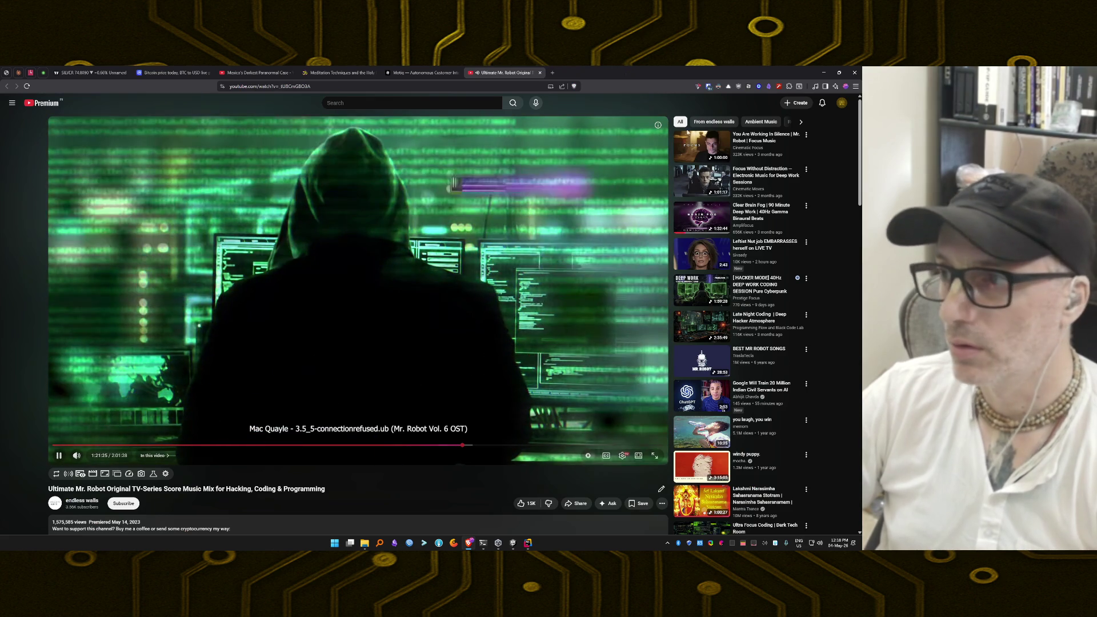
pyautogui.hotkey('ctrl', 't')
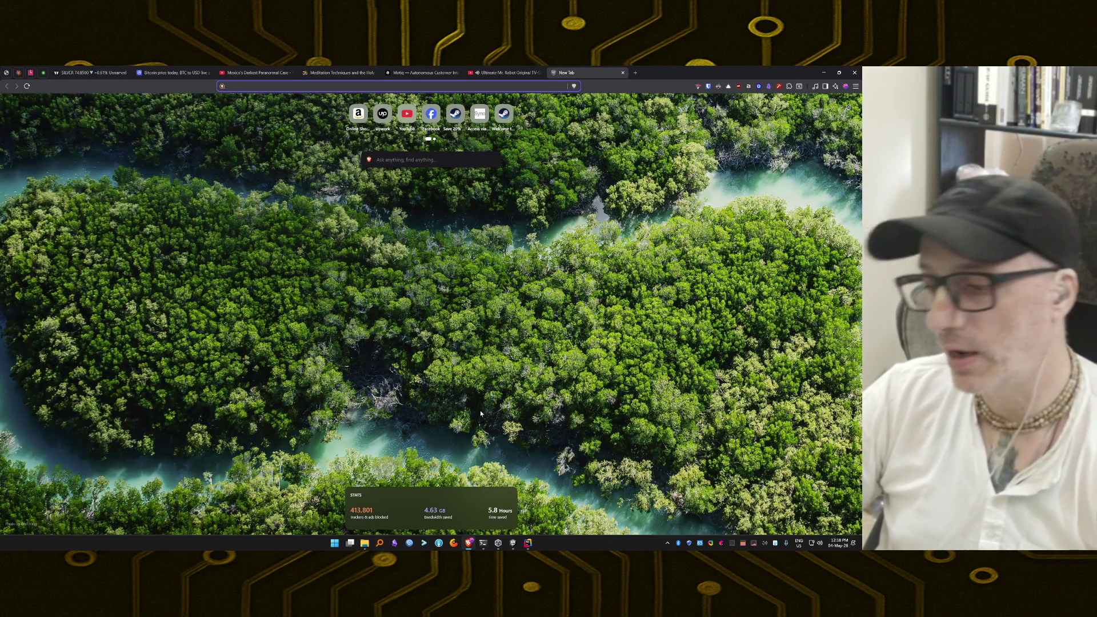
pyautogui.click(488, 546)
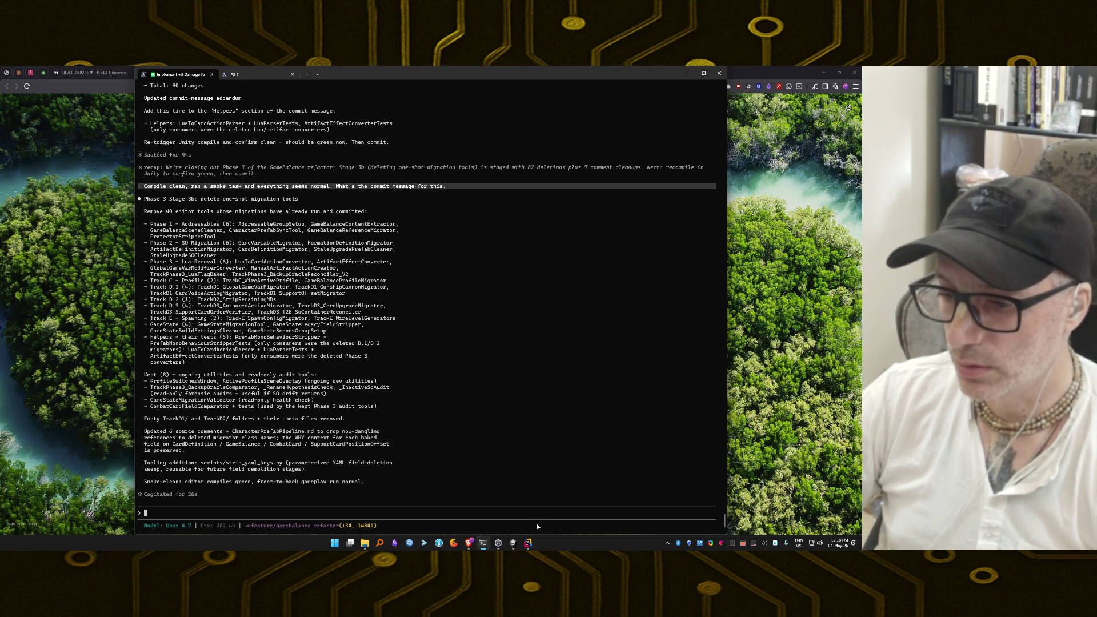
# Commit all 89 changed files with the message about removing 40 already-run editor tools
pyautogui.click(526, 542)
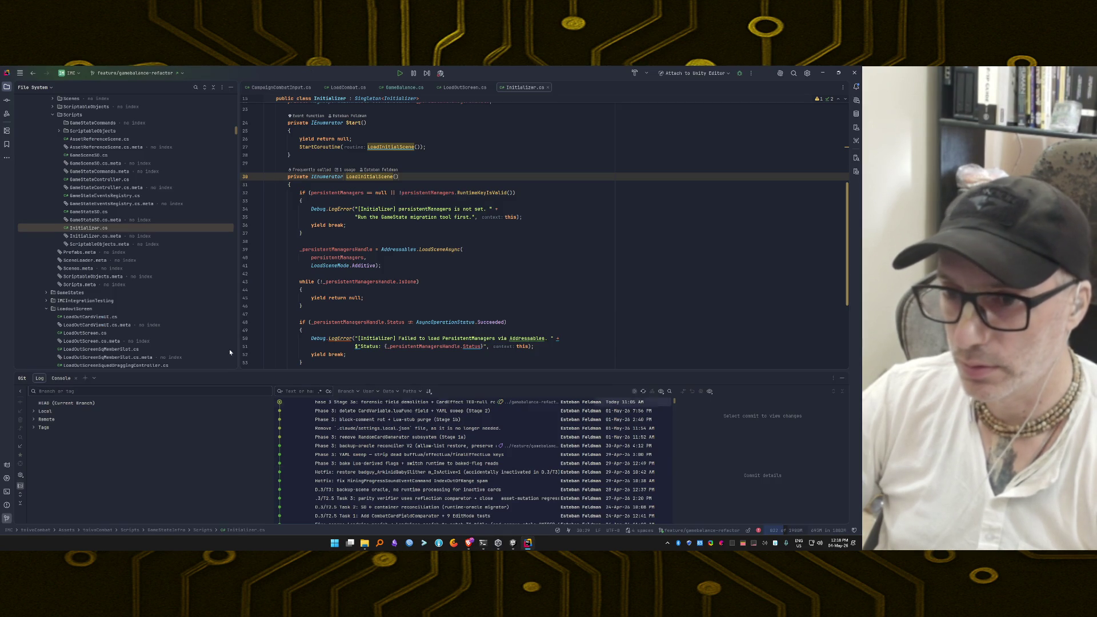
pyautogui.click(6, 100)
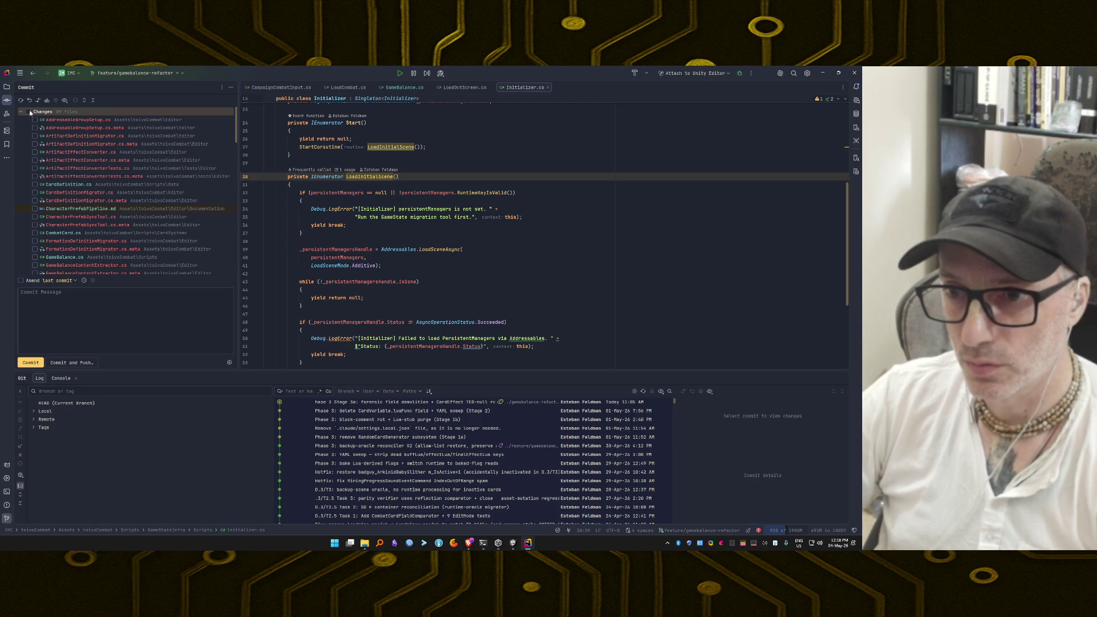
pyautogui.click(29, 111)
pyautogui.click(20, 112)
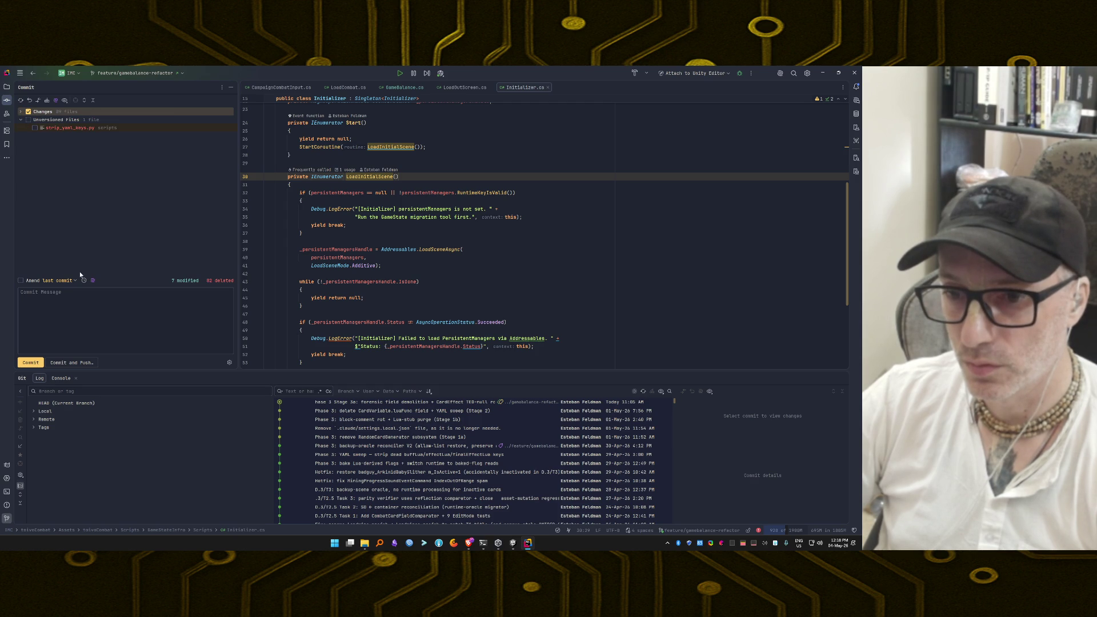
pyautogui.hotkey('ctrl', 'v')
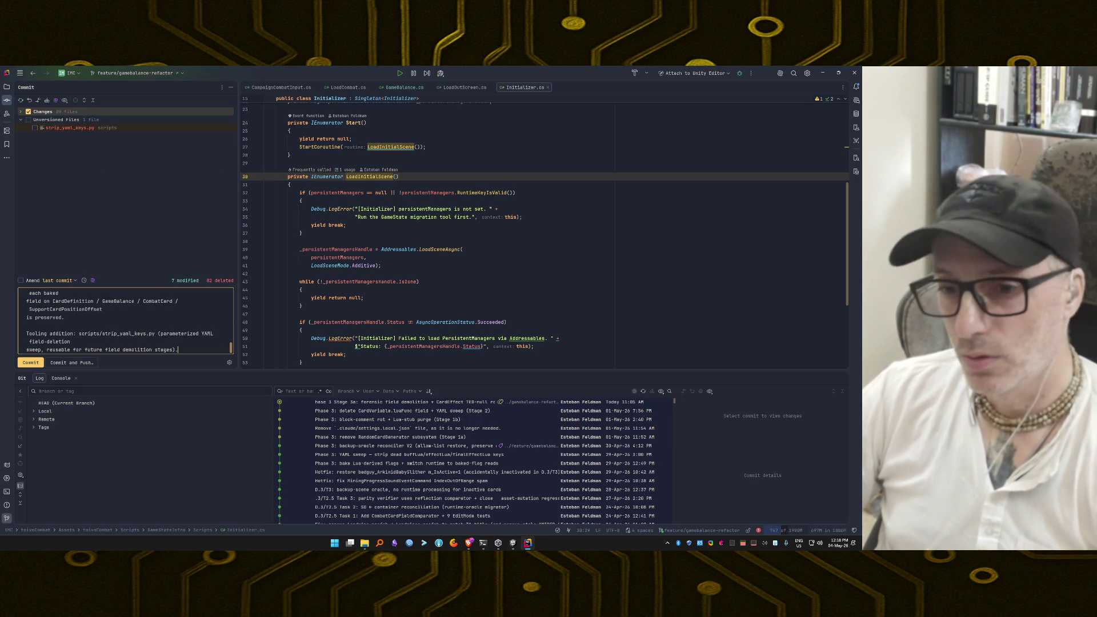
pyautogui.scroll(10, 125, 320)
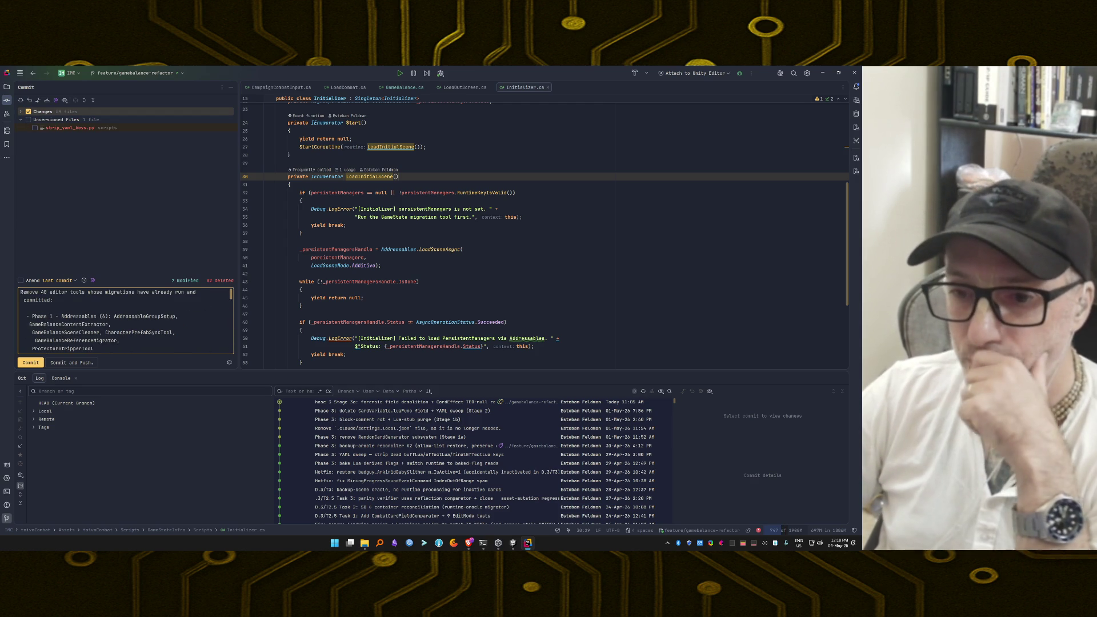
pyautogui.click(32, 363)
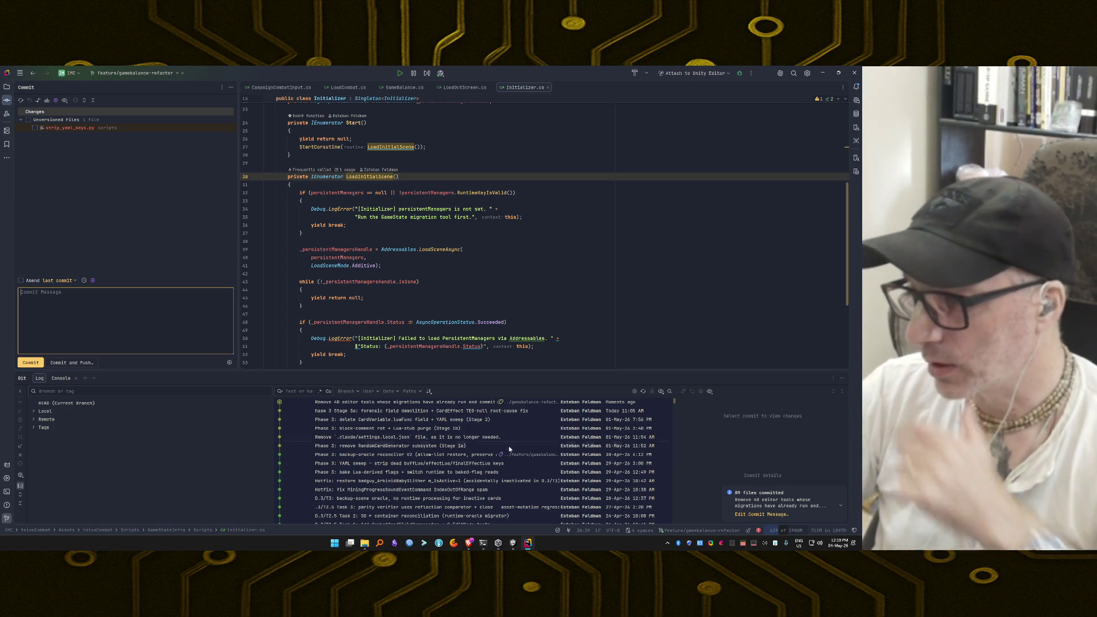
# Disable the crashing Ayu Islands plugin from the internal error report and close the report
pyautogui.click(759, 531)
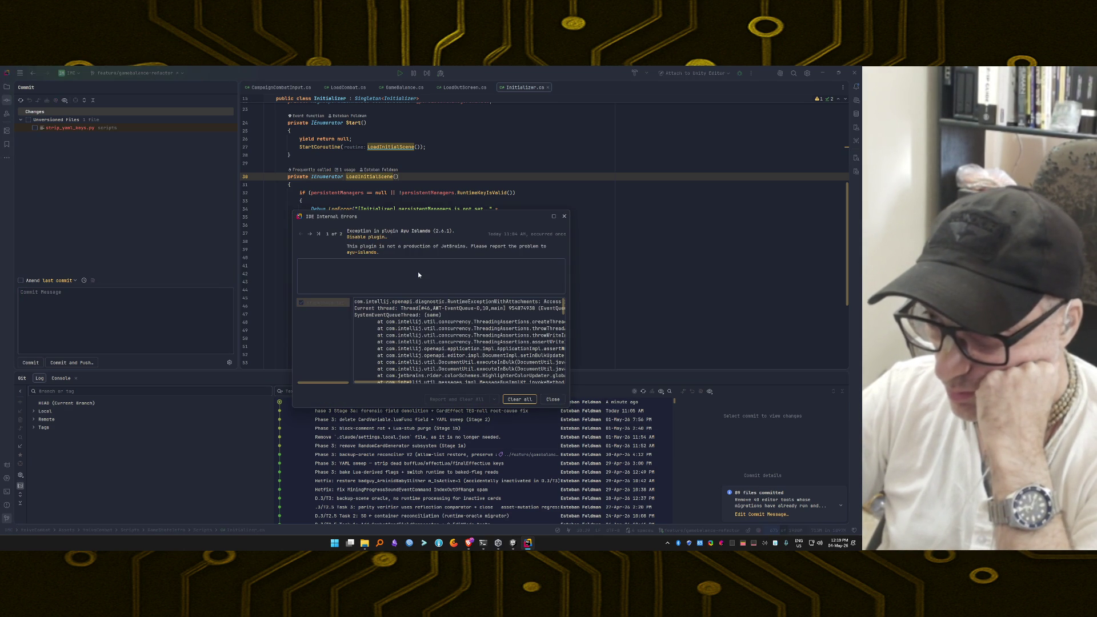
pyautogui.click(375, 239)
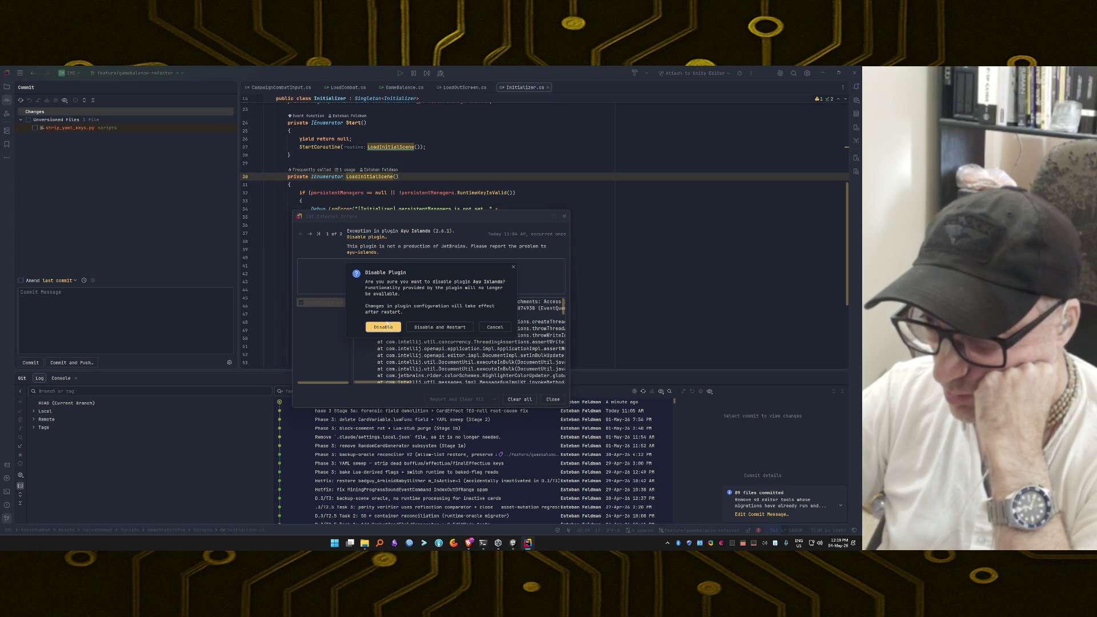
pyautogui.press('Return')
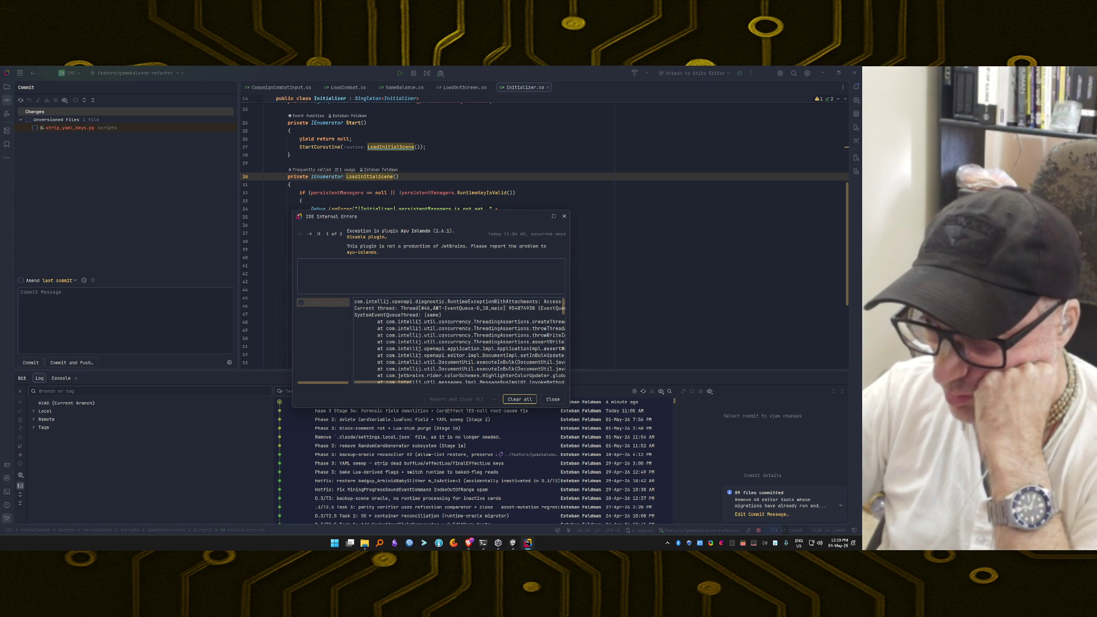
pyautogui.click(550, 399)
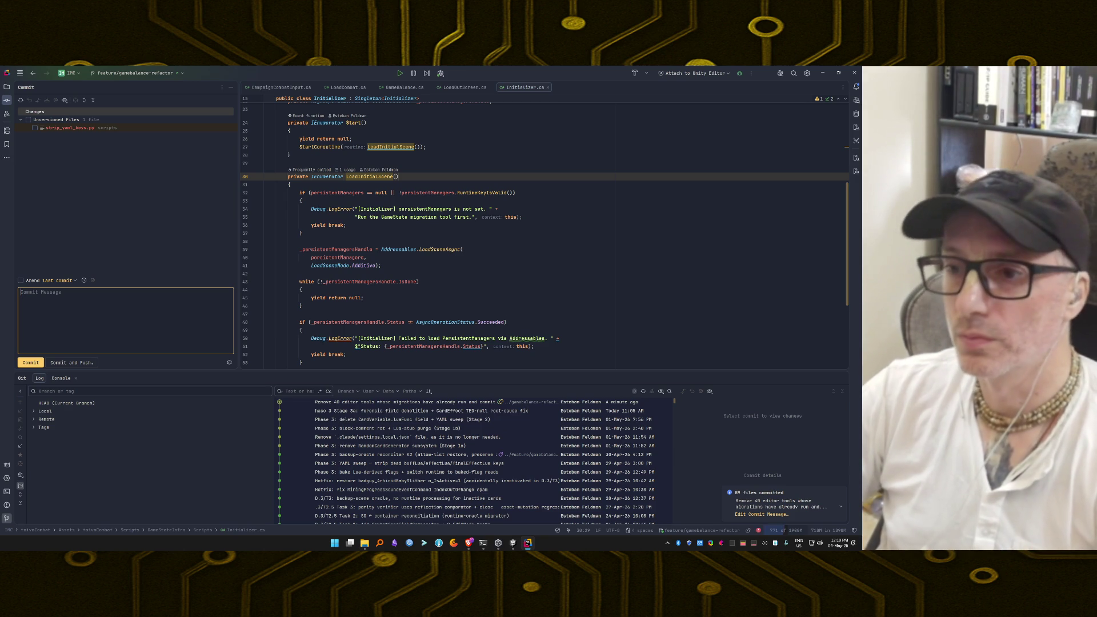
pyautogui.hotkey('ctrl', 'alt', 's')
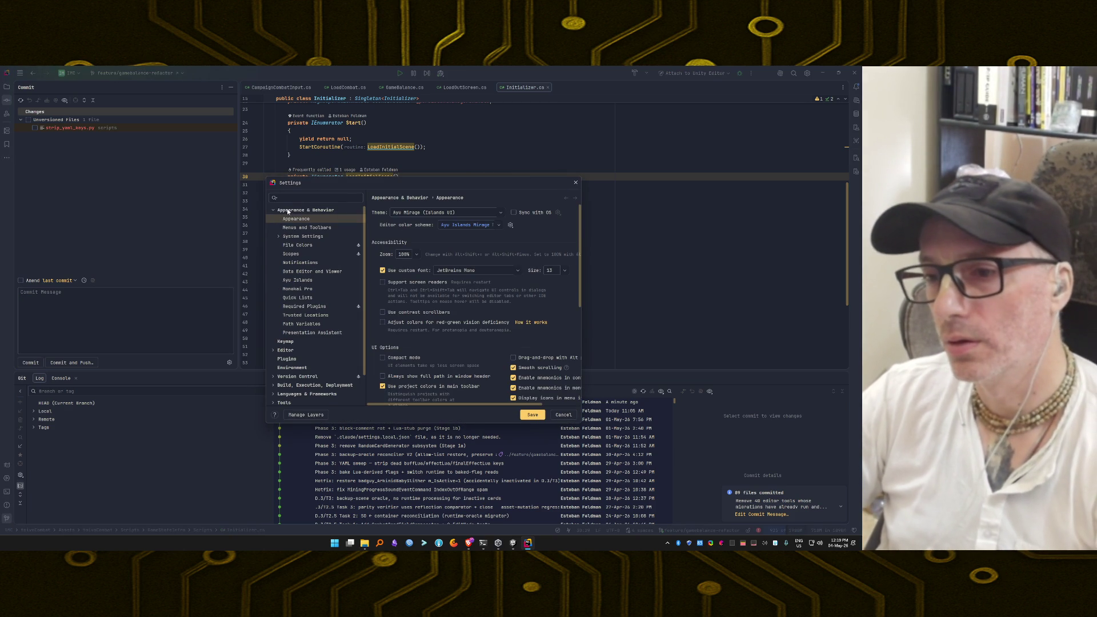
# Switch the IDE theme from Ayu Mirage to Gerry+ Night(Pro)
pyautogui.click(416, 212)
pyautogui.scroll(-3, 440, 277)
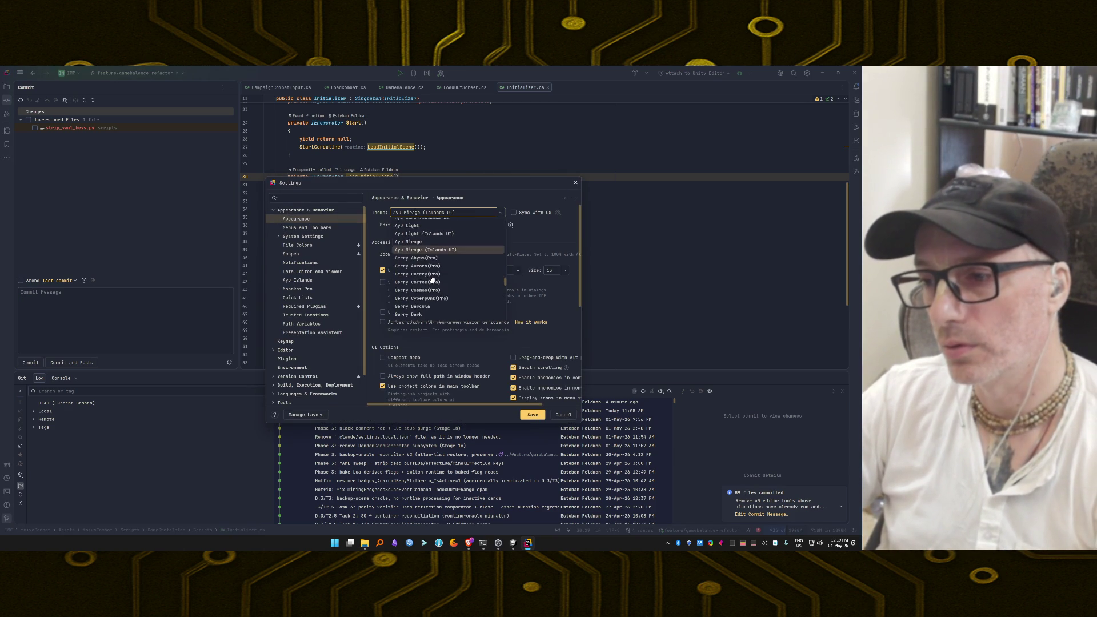
pyautogui.scroll(-8, 473, 275)
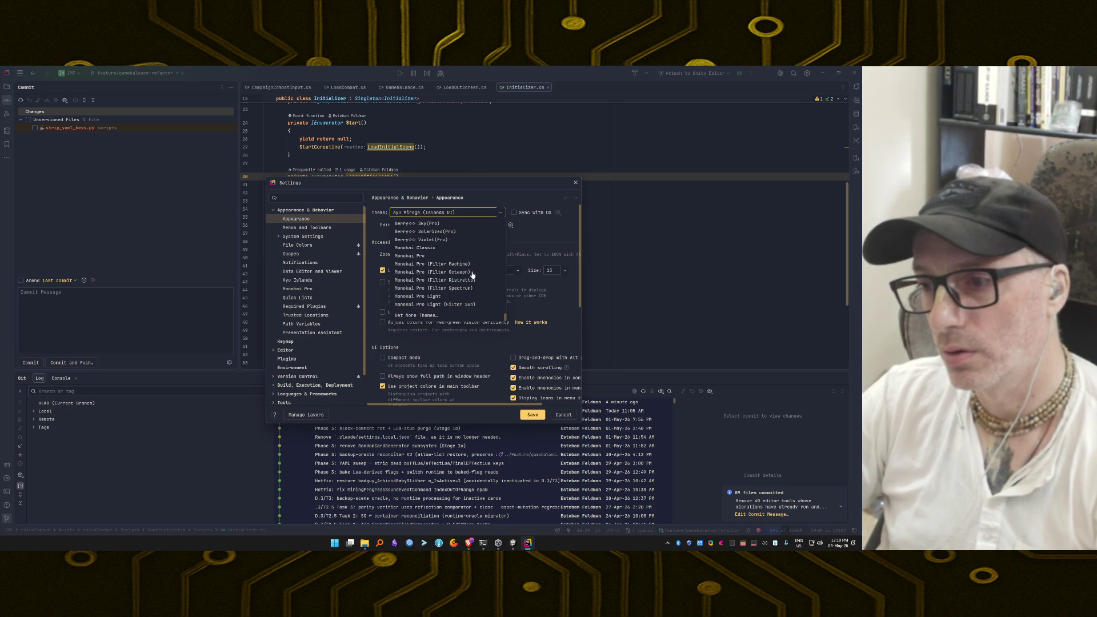
pyautogui.scroll(5, 472, 275)
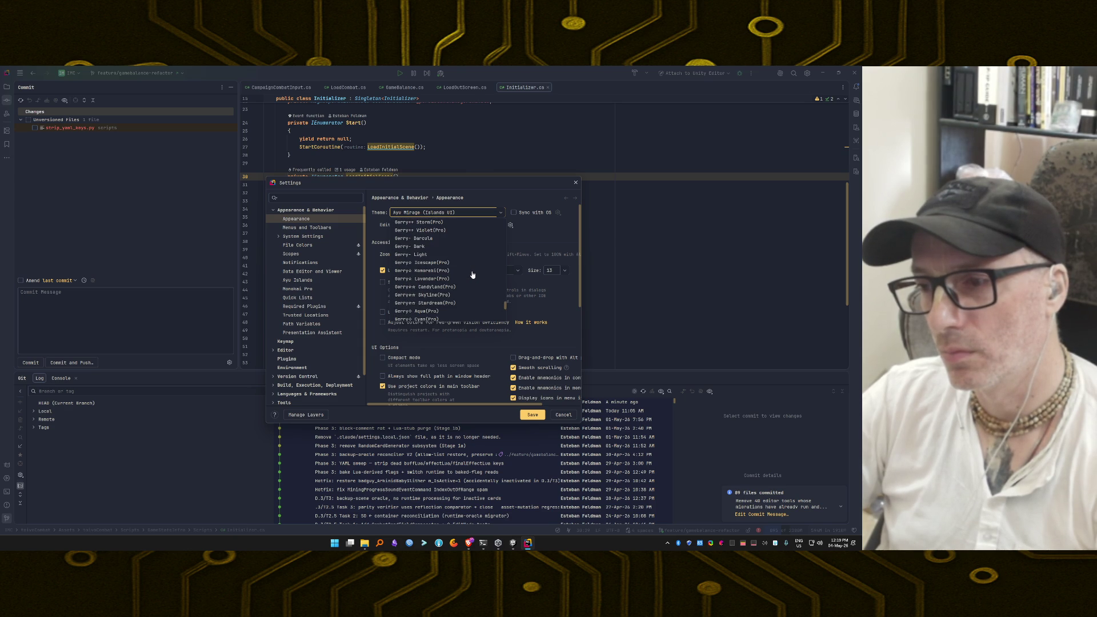
pyautogui.scroll(5, 473, 275)
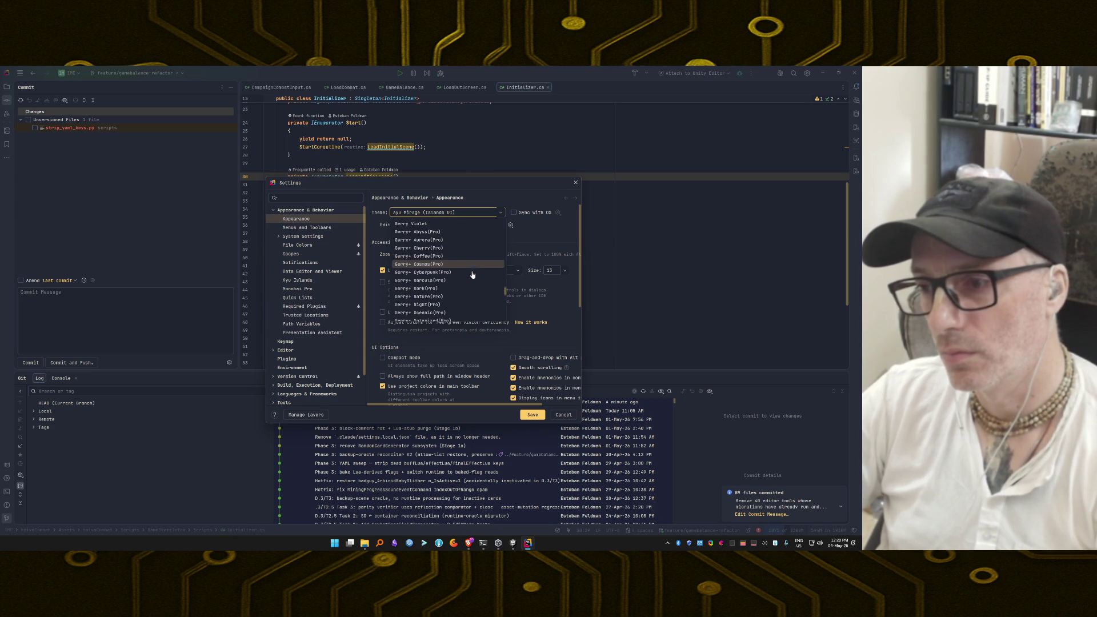
pyautogui.scroll(-3, 472, 280)
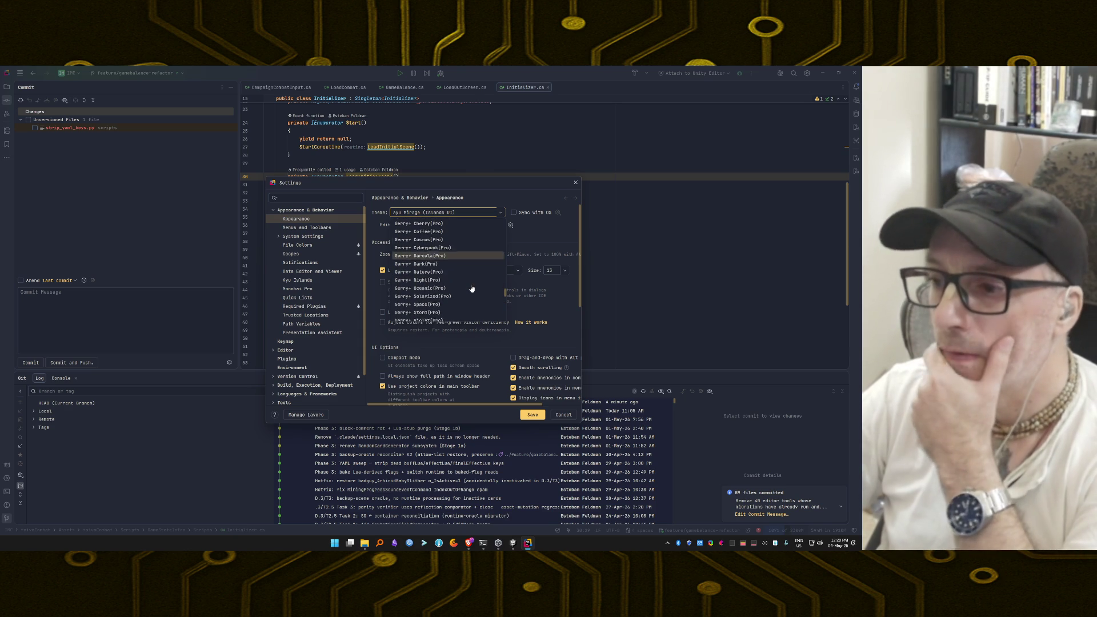
pyautogui.click(446, 263)
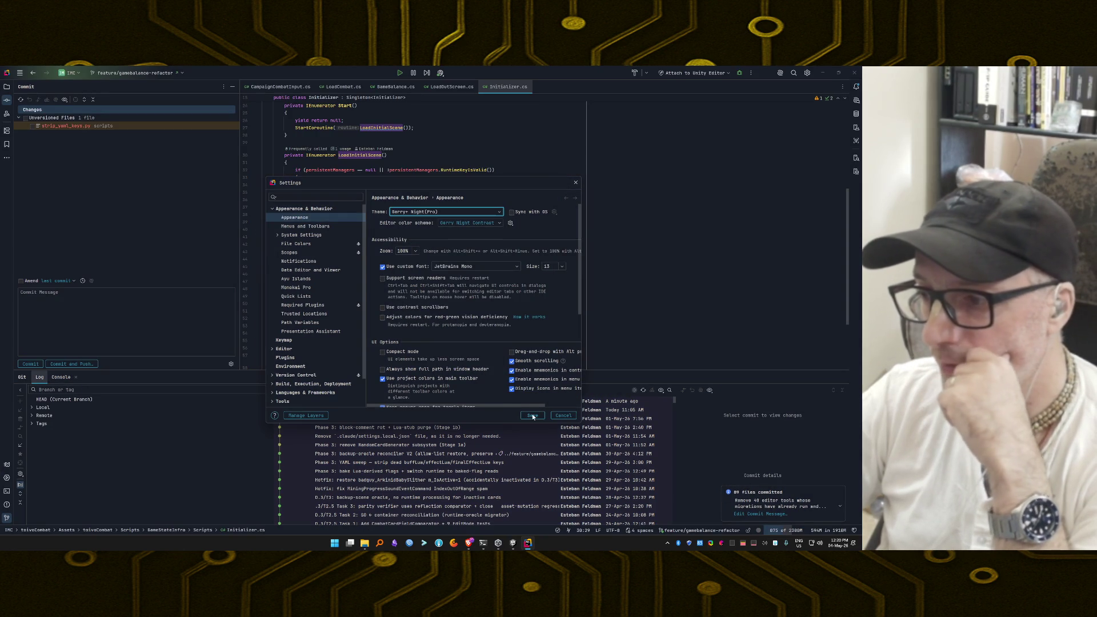
pyautogui.scroll(-3, 300, 316)
# Show the installed plugins list, with the dotUltimate product page opened in the browser
pyautogui.click(294, 332)
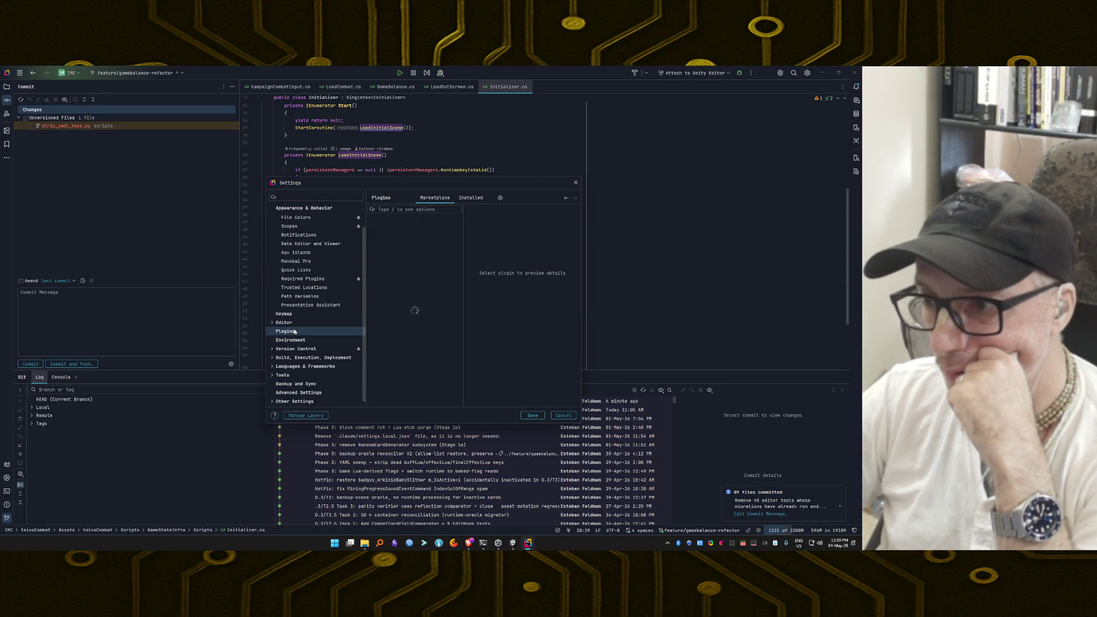
pyautogui.click(469, 198)
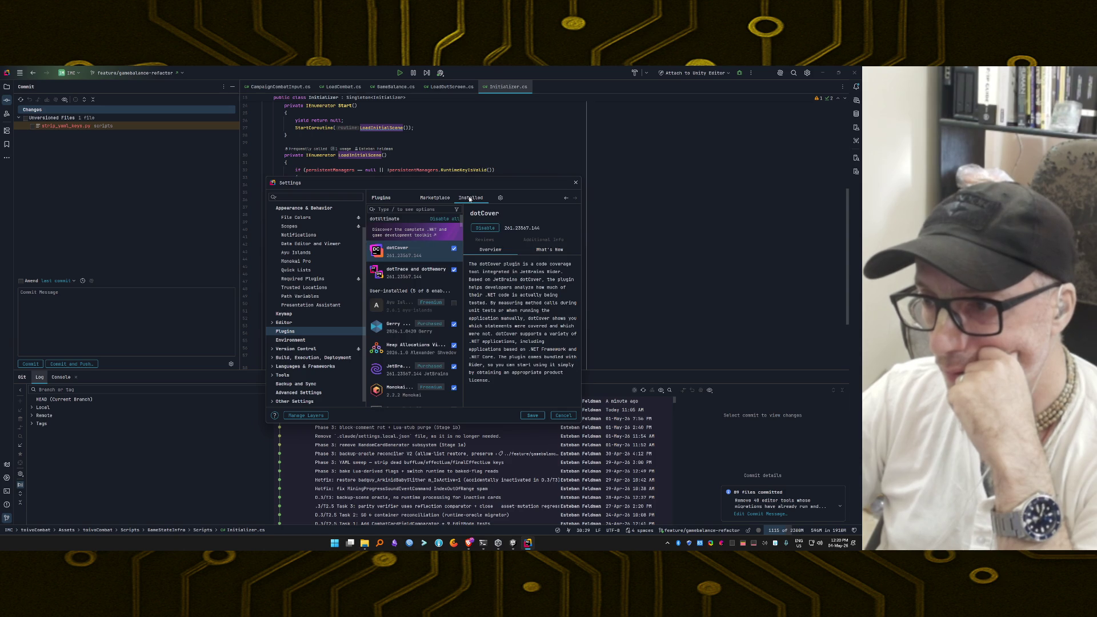
pyautogui.click(424, 239)
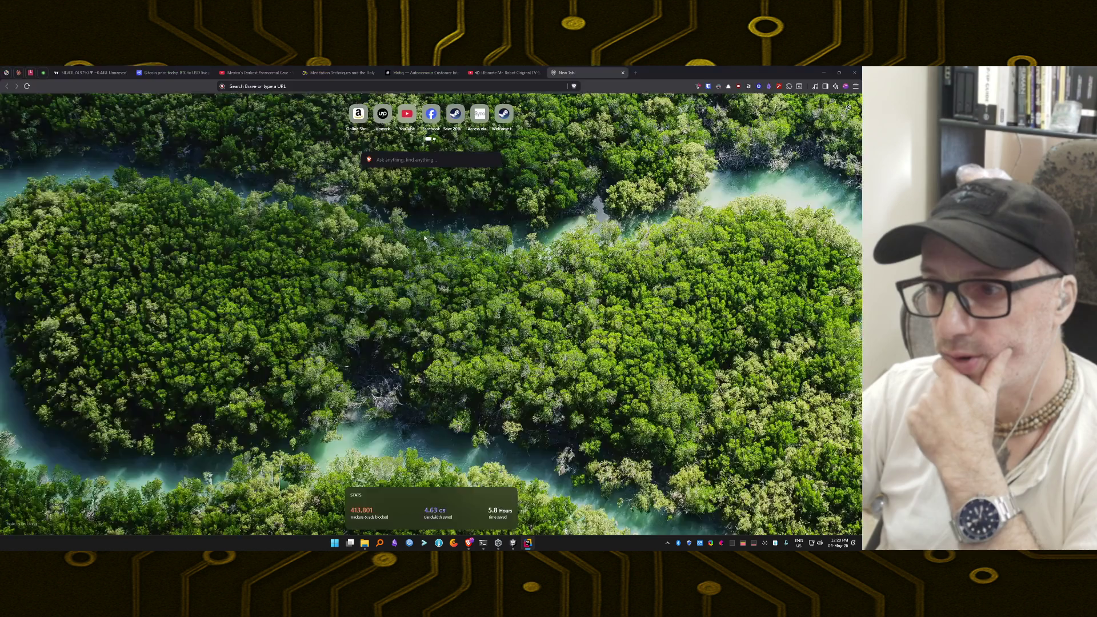
pyautogui.hotkey('alt', 'Tab')
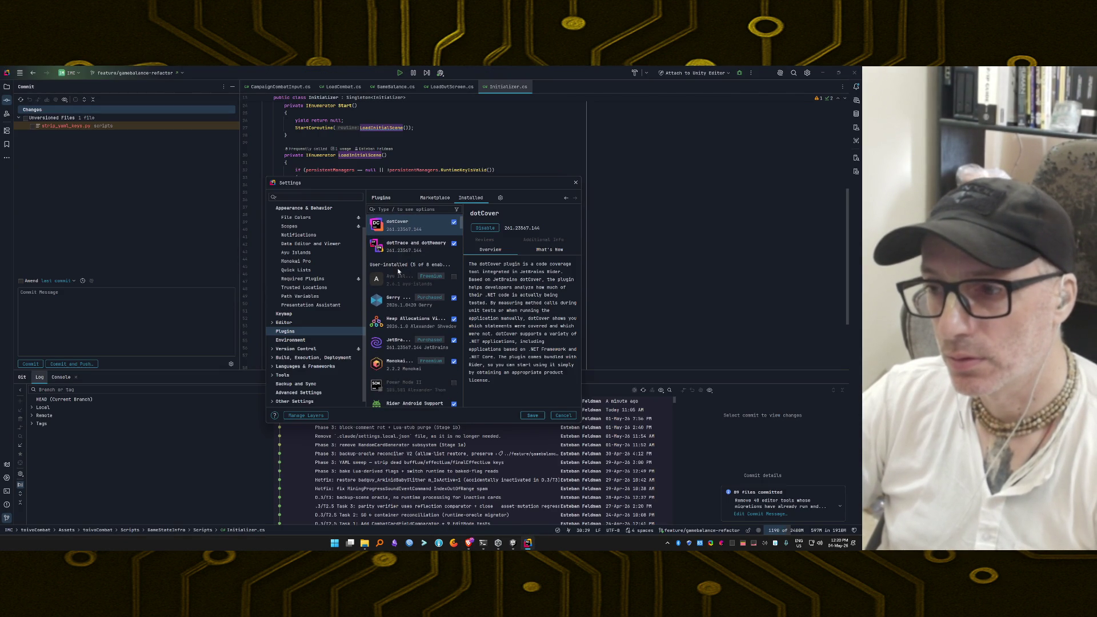
pyautogui.scroll(-2, 400, 254)
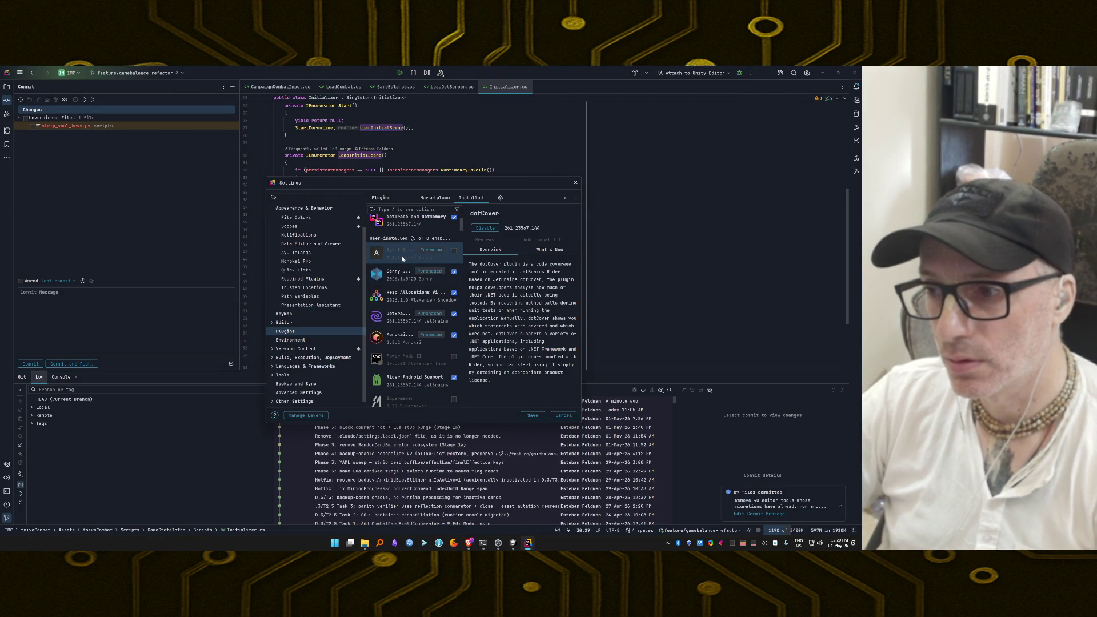
# Uninstall Ayu Islands, confirm it, close Settings and switch to the browser
pyautogui.click(402, 258)
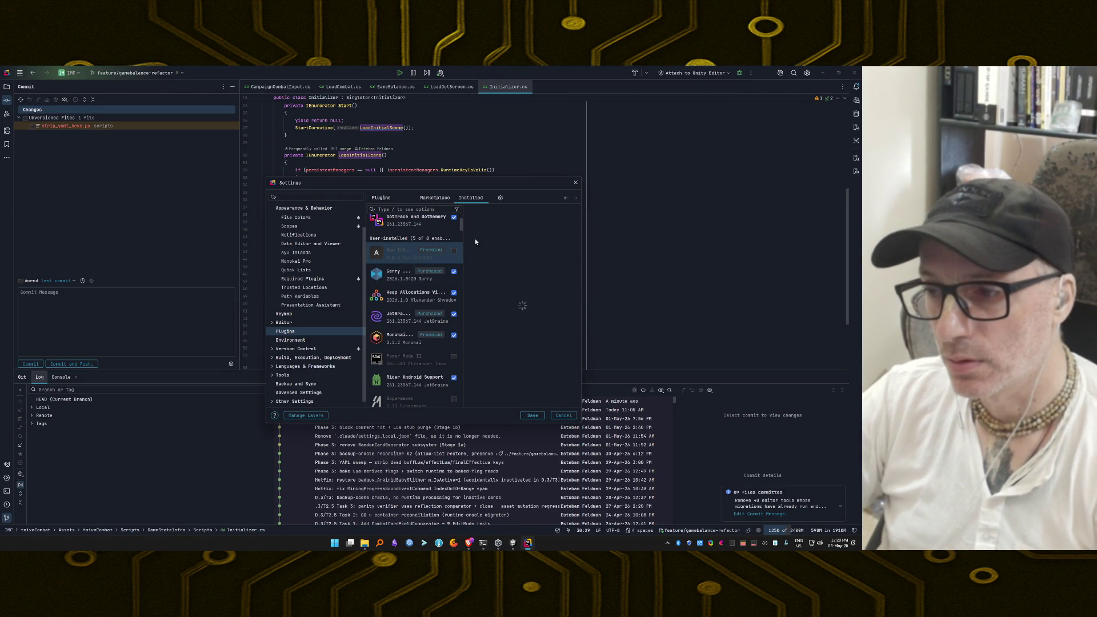
pyautogui.click(491, 244)
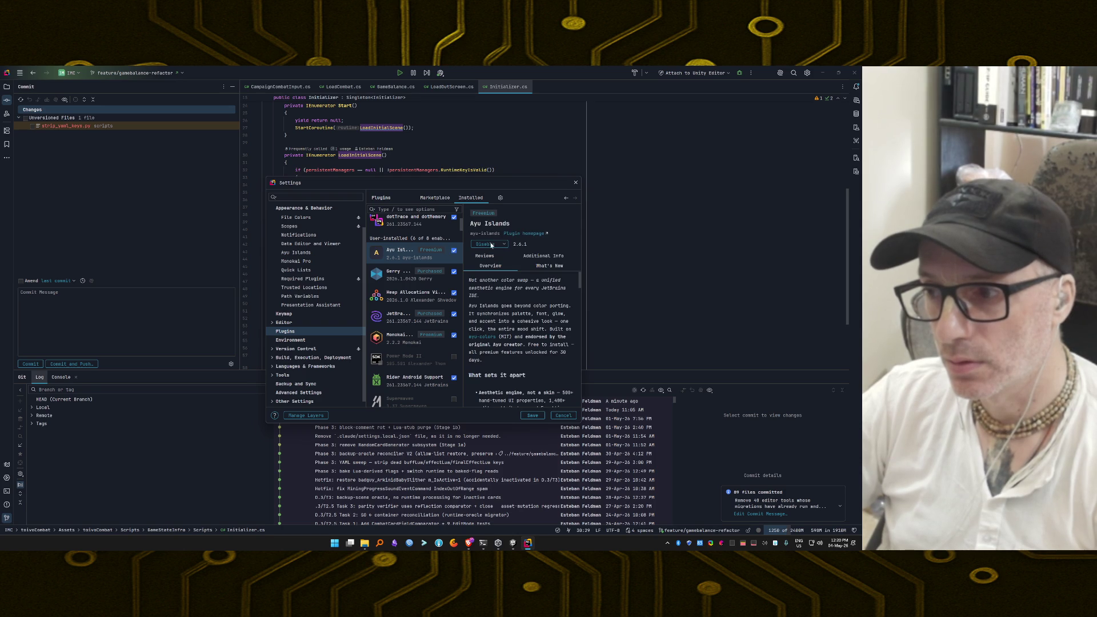
pyautogui.click(495, 255)
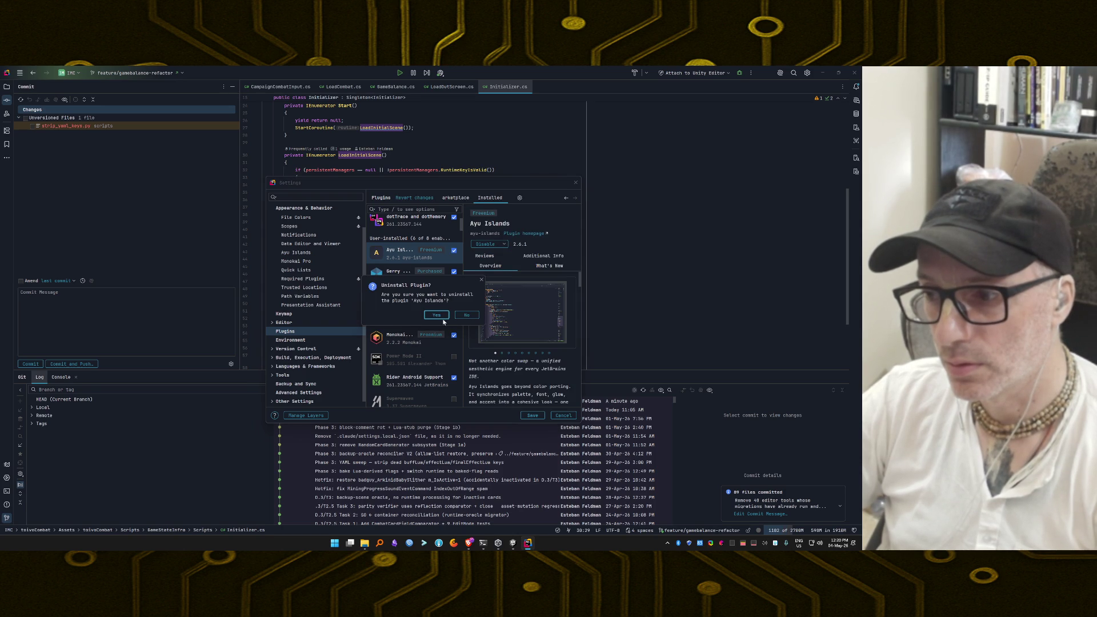
pyautogui.click(437, 315)
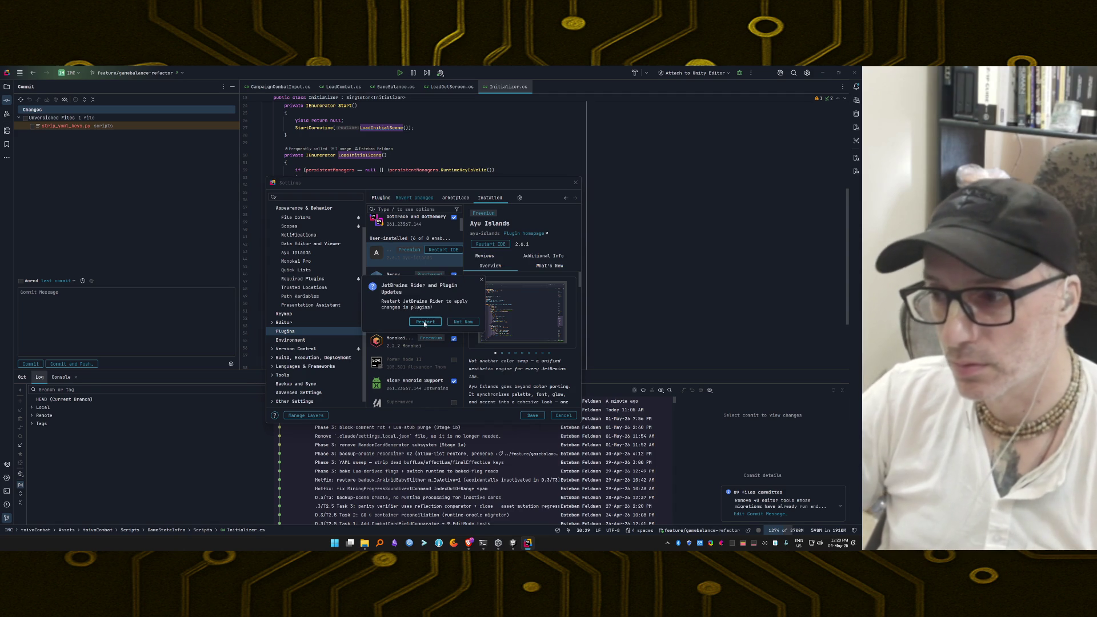
pyautogui.press('Escape')
pyautogui.hotkey('alt', 'Tab')
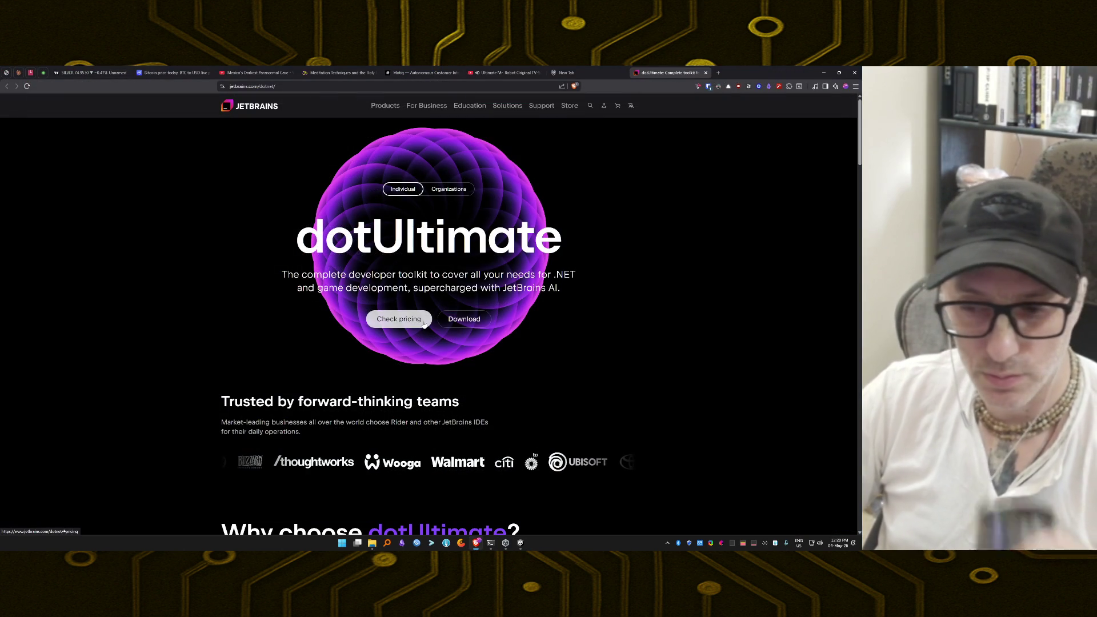